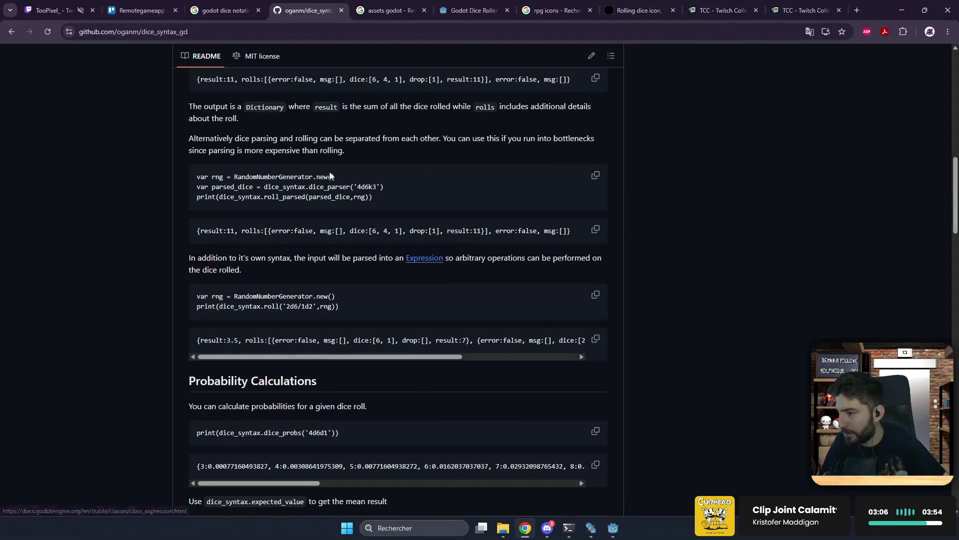
- Study the README's '4d6k3' example, highlighting the 4d6 part, then k3, then the whole expression
{"action": "scroll", "coordinate": [395, 177], "scroll_direction": "up", "scroll_amount": 7}
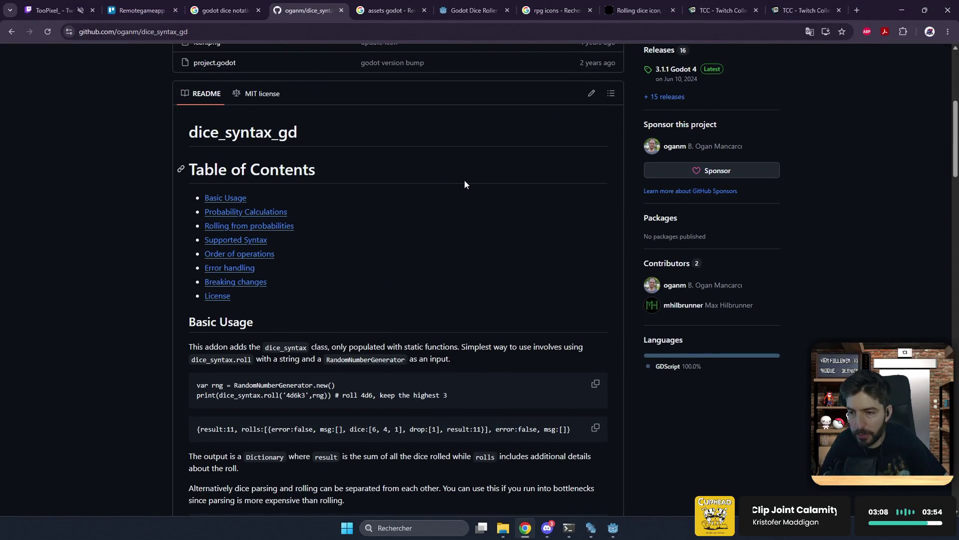
{"action": "scroll", "coordinate": [464, 179], "scroll_direction": "up", "scroll_amount": 5}
{"action": "scroll", "coordinate": [462, 198], "scroll_direction": "down", "scroll_amount": 5}
{"action": "scroll", "coordinate": [463, 203], "scroll_direction": "down", "scroll_amount": 4}
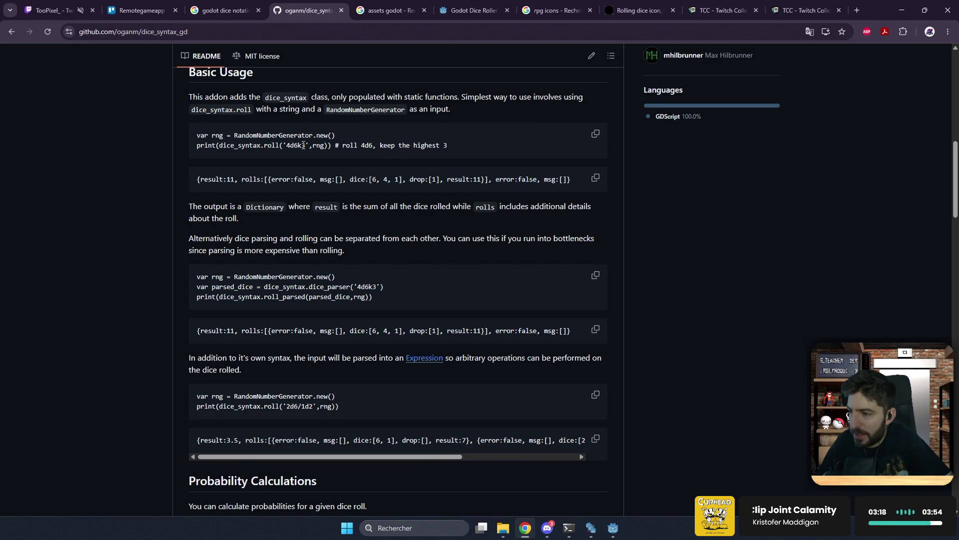
{"action": "left_click_drag", "start_coordinate": [286, 146], "coordinate": [295, 149]}
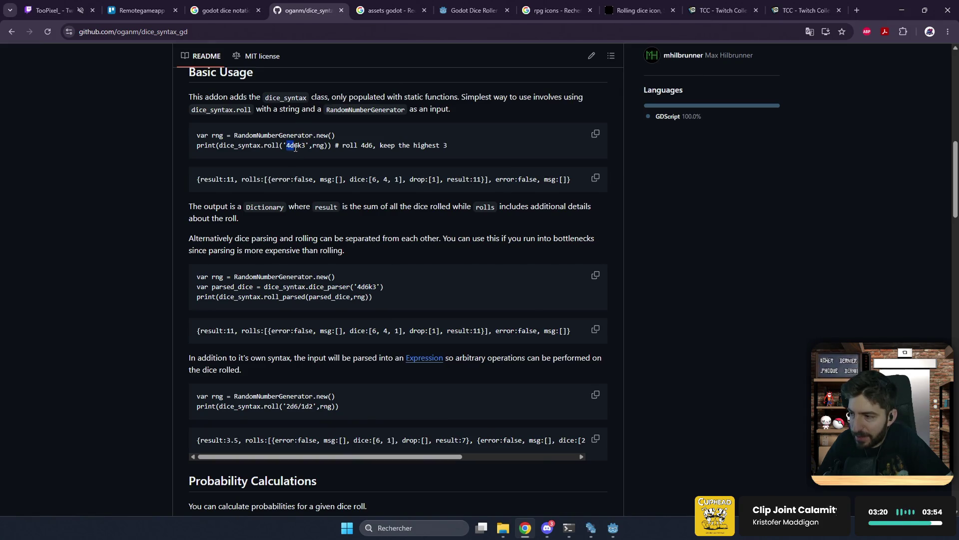
{"action": "left_click", "coordinate": [299, 143]}
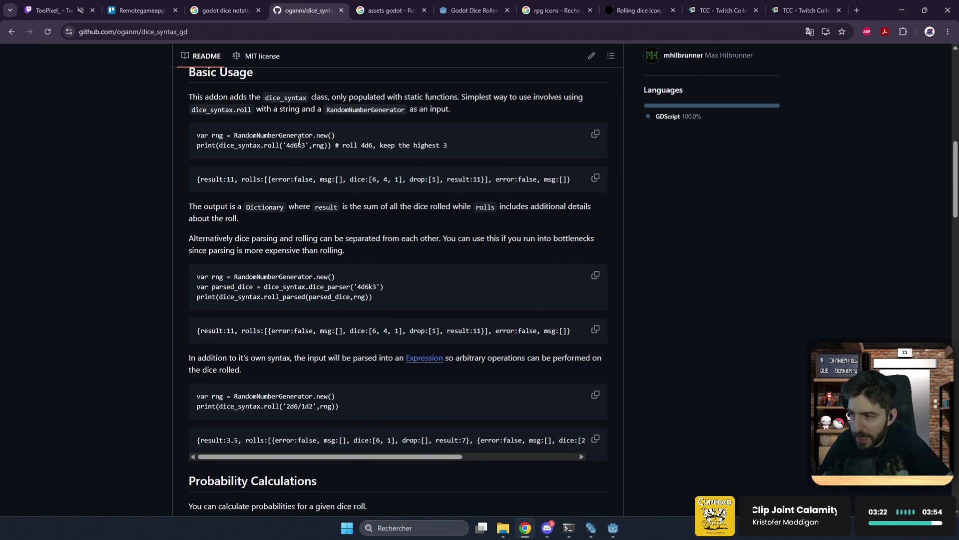
{"action": "left_click_drag", "start_coordinate": [299, 143], "coordinate": [305, 145]}
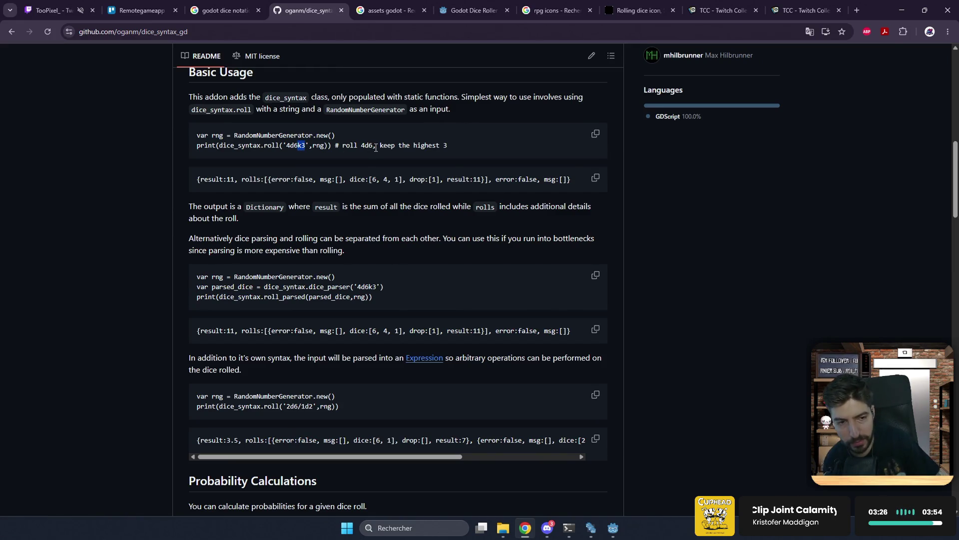
{"action": "left_click", "coordinate": [306, 142]}
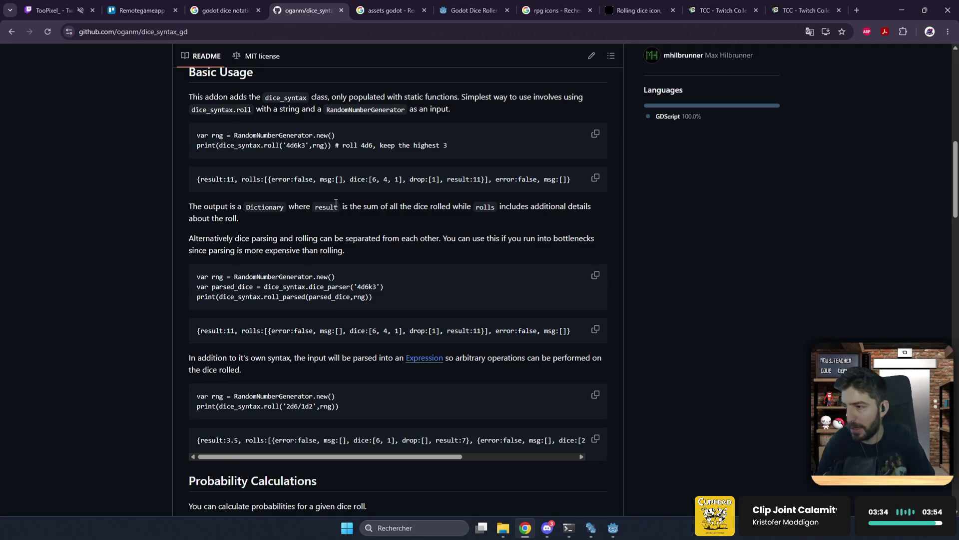
{"action": "double_click", "coordinate": [292, 147]}
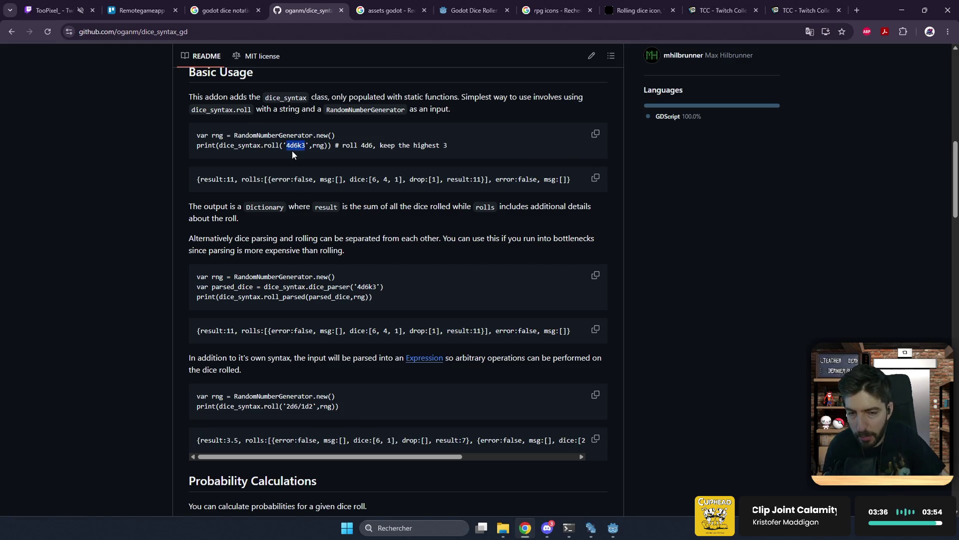
- Finish scrolling the README and move on to the Godot Dice Roller asset page
{"action": "scroll", "coordinate": [302, 160], "scroll_direction": "up", "scroll_amount": 6}
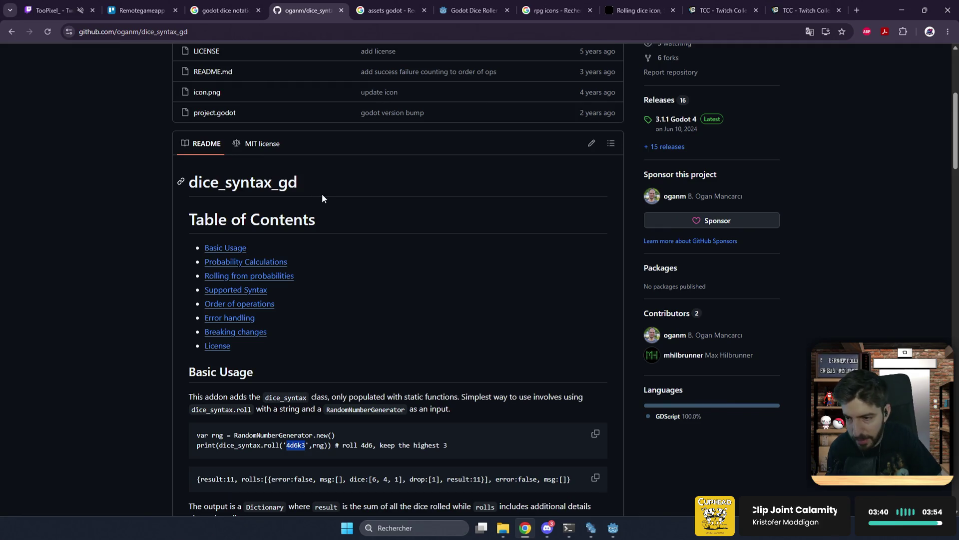
{"action": "left_click", "coordinate": [430, 247]}
{"action": "scroll", "coordinate": [431, 247], "scroll_direction": "down", "scroll_amount": 1}
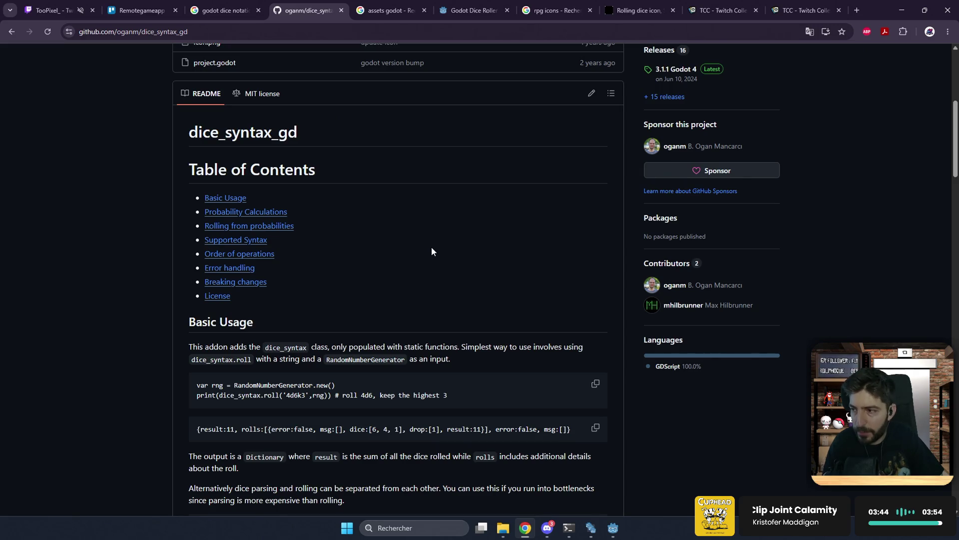
{"action": "scroll", "coordinate": [465, 217], "scroll_direction": "down", "scroll_amount": 2}
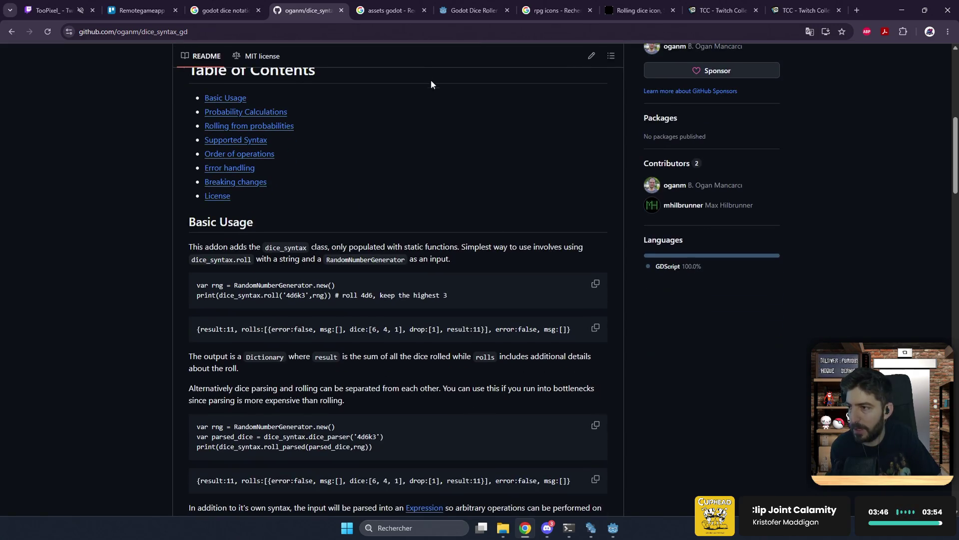
{"action": "left_click", "coordinate": [464, 13]}
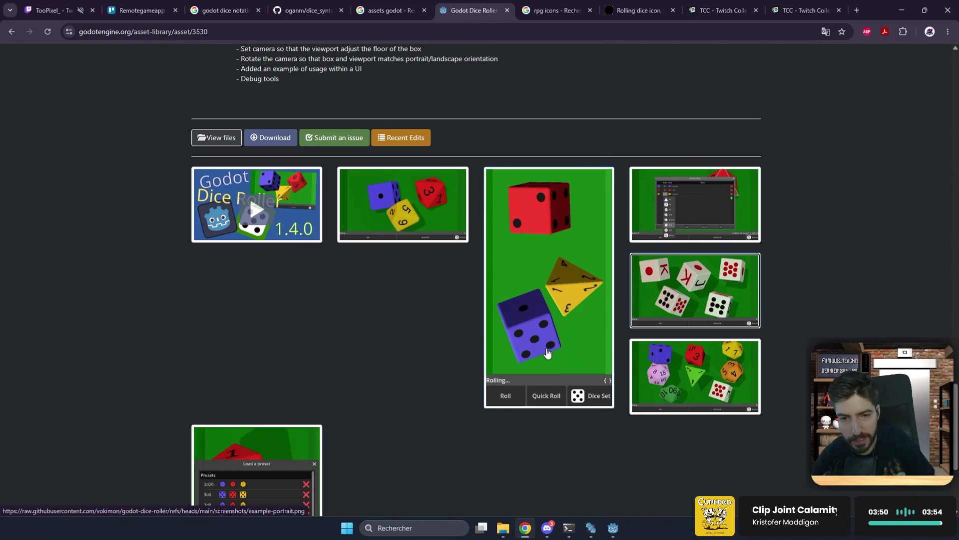
- View the Dice Set Editor screenshot full size, then go back to the dice_syntax_gd README
{"action": "scroll", "coordinate": [548, 353], "scroll_direction": "down", "scroll_amount": 2}
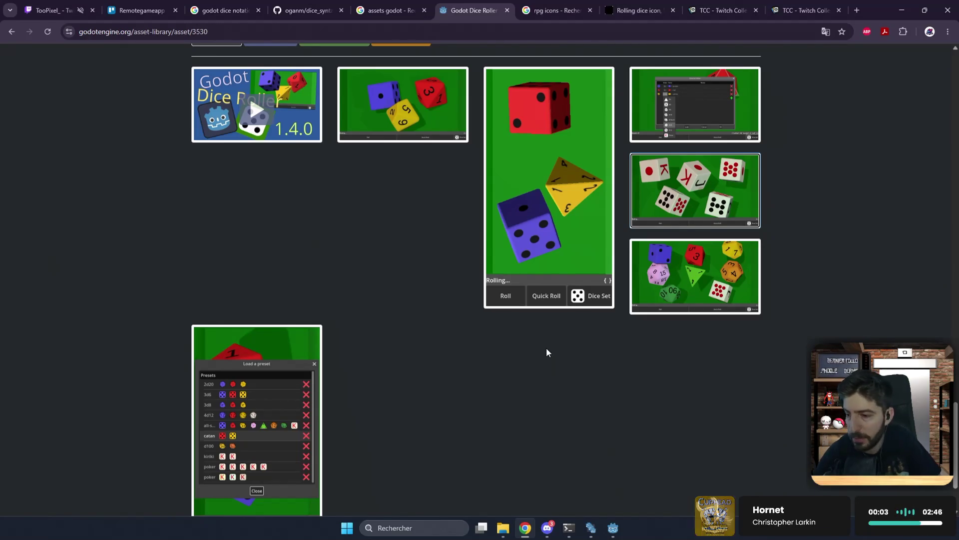
{"action": "left_click", "coordinate": [684, 107]}
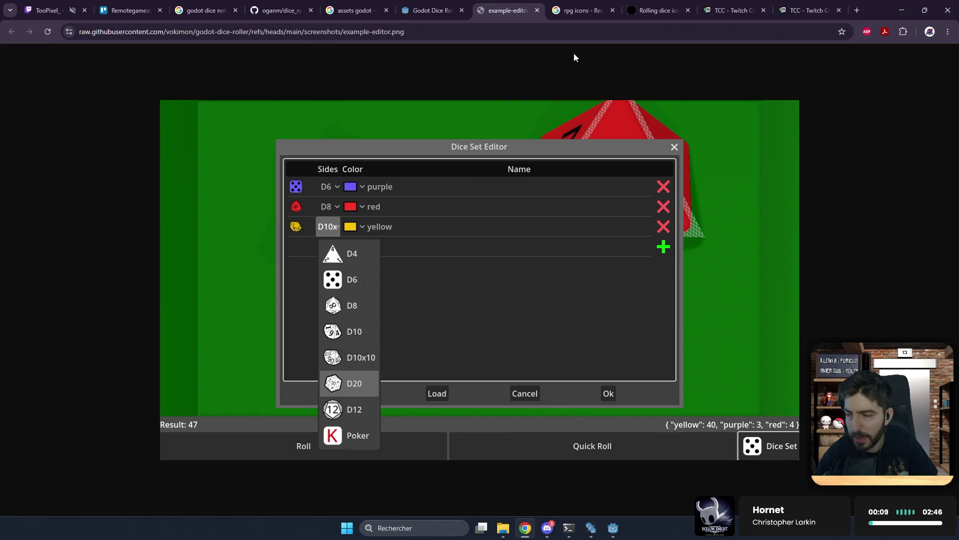
{"action": "left_click", "coordinate": [537, 10]}
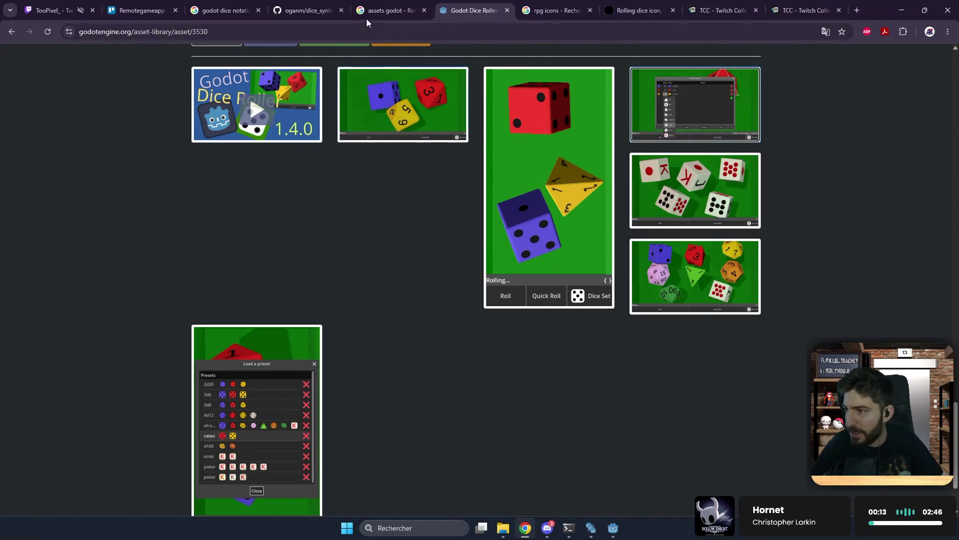
{"action": "left_click", "coordinate": [307, 7]}
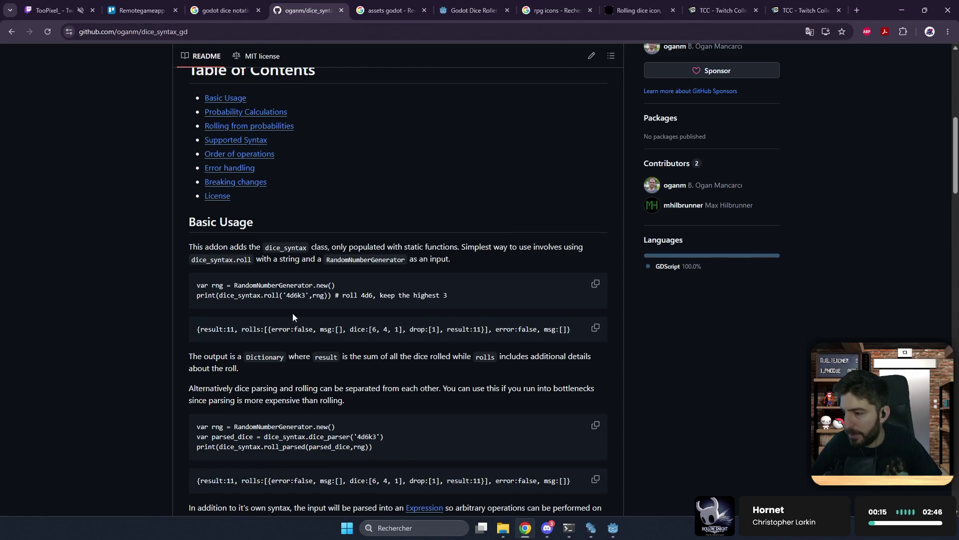
- Highlight the roll call and its 4d6k3 expression in the first Basic Usage example
{"action": "left_click_drag", "start_coordinate": [241, 295], "coordinate": [308, 296]}
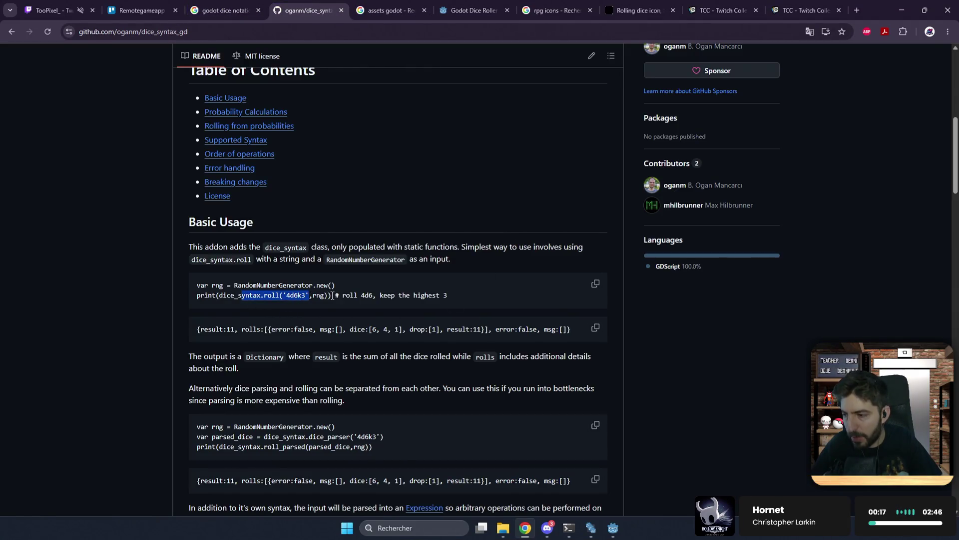
{"action": "double_click", "coordinate": [300, 296]}
{"action": "scroll", "coordinate": [308, 299], "scroll_direction": "down", "scroll_amount": 3}
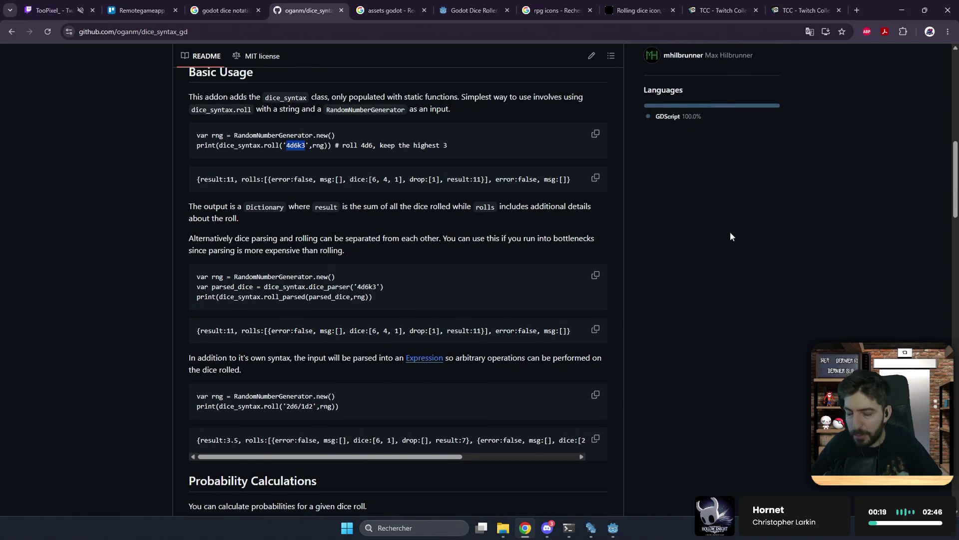
{"action": "scroll", "coordinate": [490, 283], "scroll_direction": "up", "scroll_amount": 2}
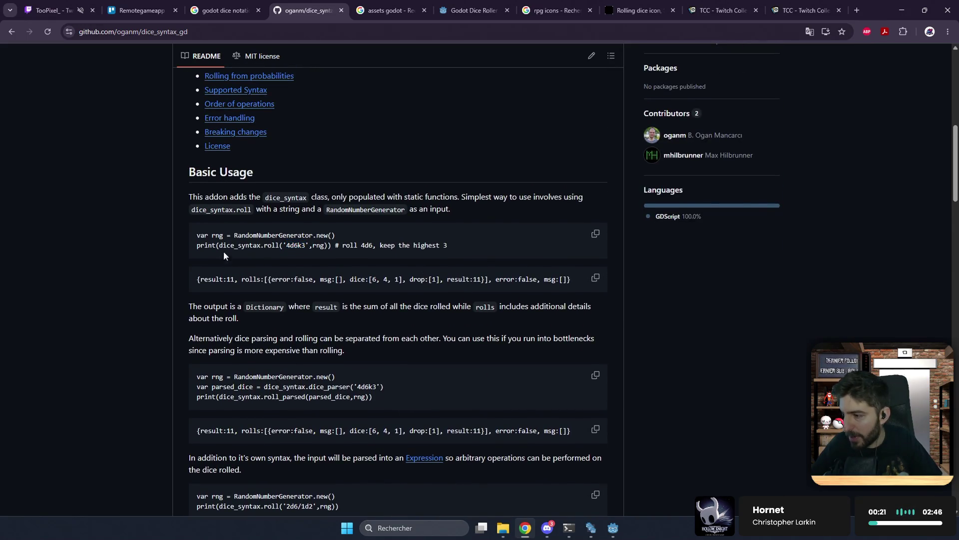
{"action": "left_click_drag", "start_coordinate": [230, 245], "coordinate": [457, 248]}
{"action": "left_click", "coordinate": [318, 268]}
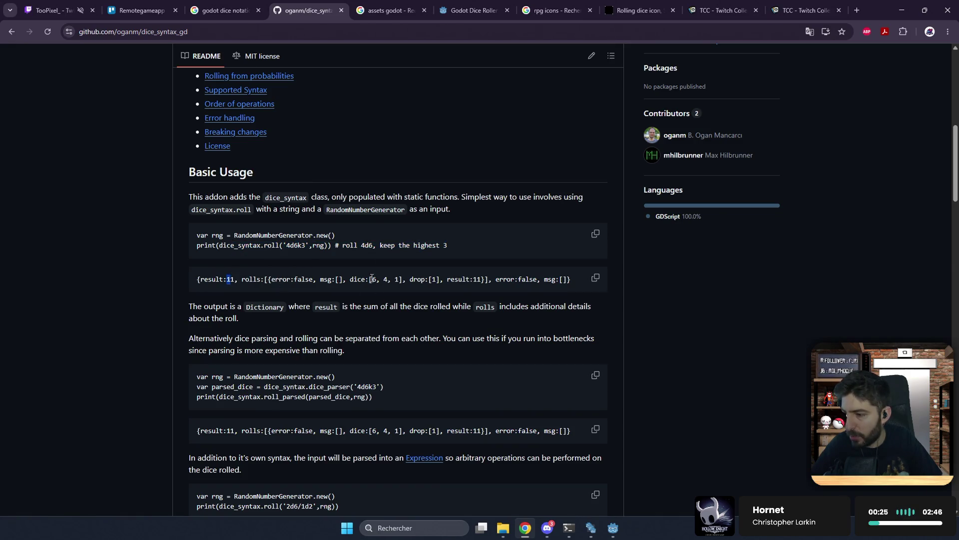
- Examine the example output: rolled dice values 6, 4, 1, the kept dice, and total 11
{"action": "left_click_drag", "start_coordinate": [375, 277], "coordinate": [439, 279]}
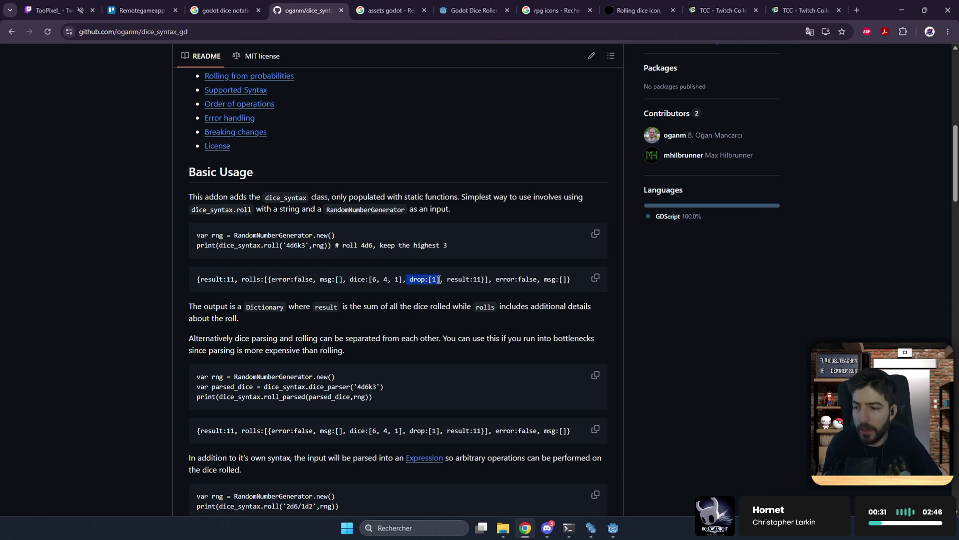
{"action": "left_click_drag", "start_coordinate": [369, 279], "coordinate": [399, 279]}
{"action": "left_click", "coordinate": [426, 279]}
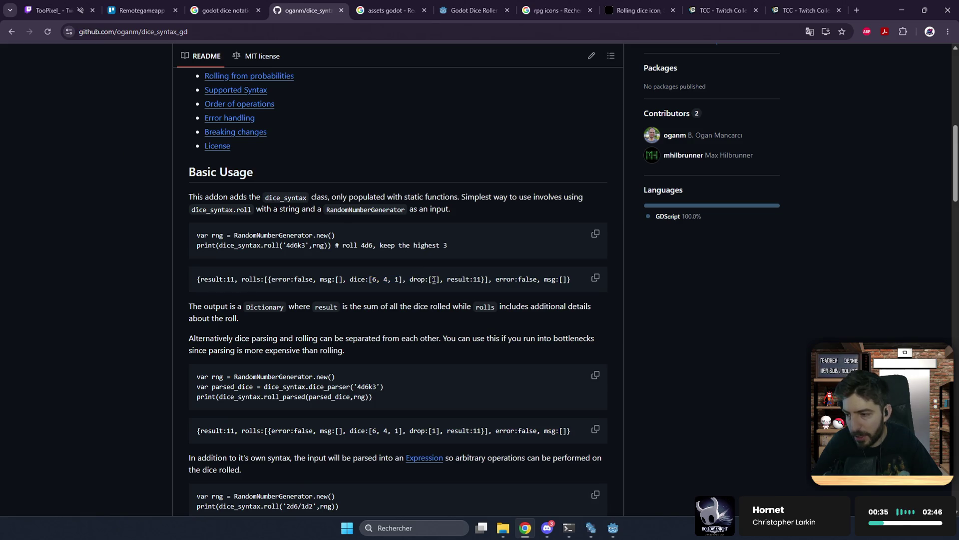
{"action": "left_click_drag", "start_coordinate": [454, 279], "coordinate": [475, 280]}
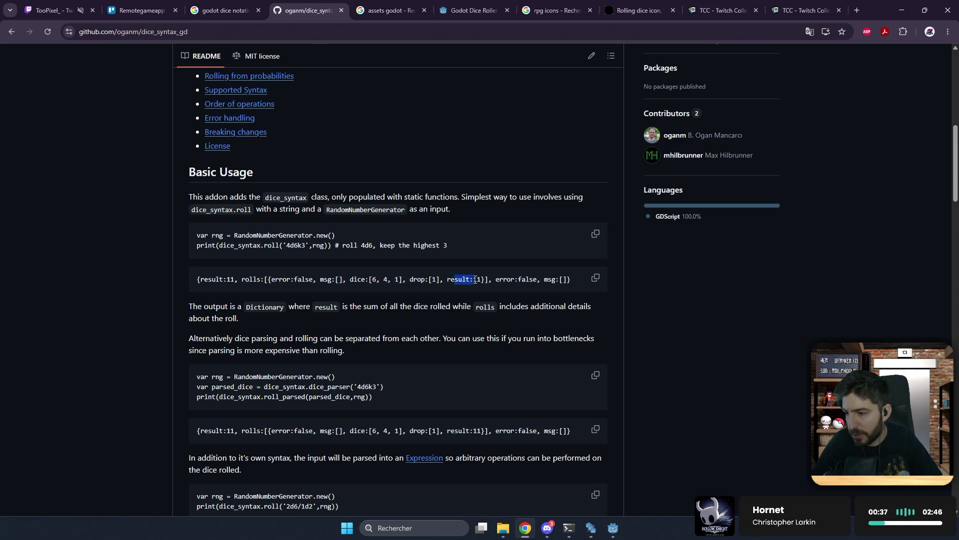
{"action": "mouse_move", "coordinate": [373, 280]}
{"action": "left_mouse_down"}
{"action": "mouse_move", "coordinate": [403, 280]}
{"action": "mouse_move", "coordinate": [395, 280]}
{"action": "left_mouse_up"}
{"action": "left_click", "coordinate": [459, 278]}
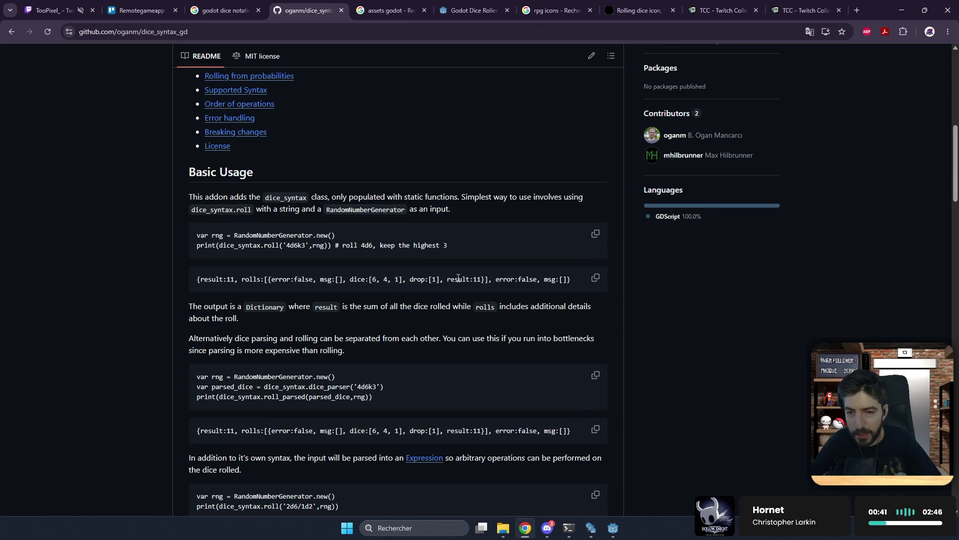
{"action": "mouse_move", "coordinate": [219, 278]}
{"action": "left_mouse_down"}
{"action": "mouse_move", "coordinate": [522, 280]}
{"action": "mouse_move", "coordinate": [503, 260]}
{"action": "mouse_move", "coordinate": [508, 253]}
{"action": "left_mouse_up"}
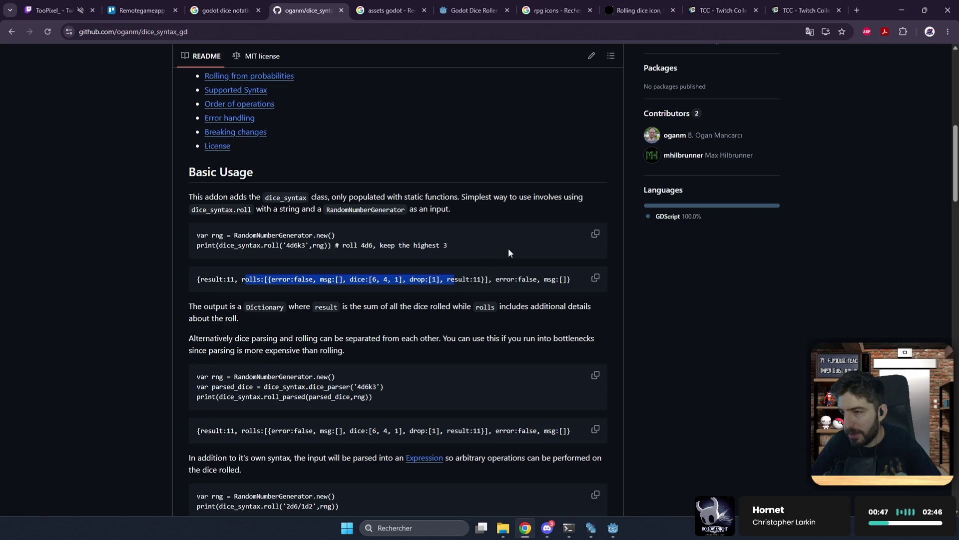
{"action": "left_click", "coordinate": [519, 263]}
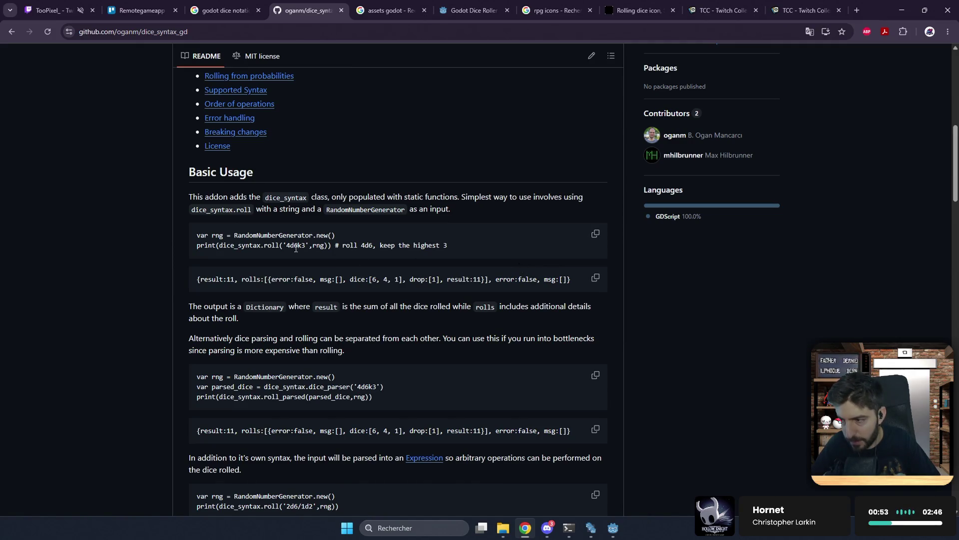
{"action": "left_click_drag", "start_coordinate": [287, 245], "coordinate": [314, 245]}
{"action": "left_click", "coordinate": [311, 246]}
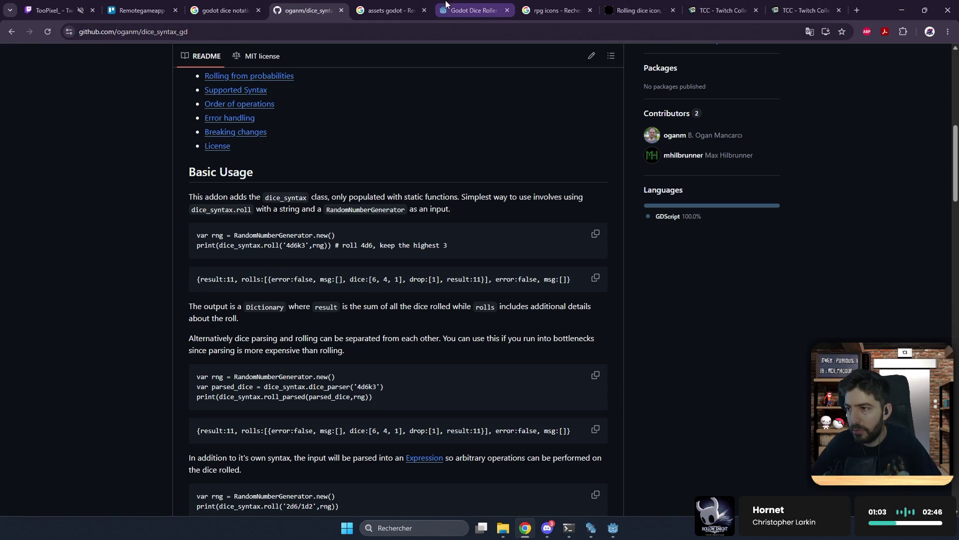
- Glance at the asset page, scroll the README to Probability Calculations, and return to Godot
{"action": "left_click", "coordinate": [499, 10]}
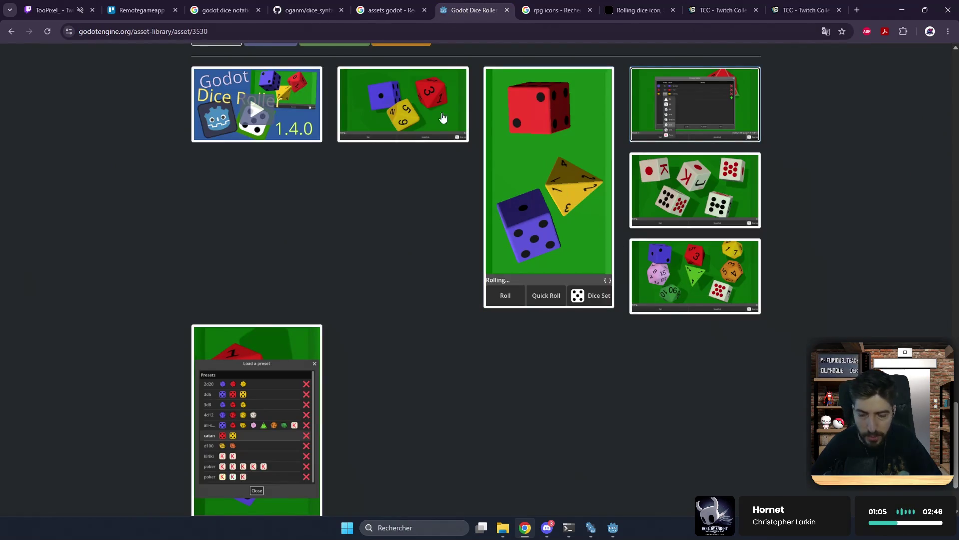
{"action": "left_click", "coordinate": [319, 6]}
{"action": "scroll", "coordinate": [407, 287], "scroll_direction": "down", "scroll_amount": 4}
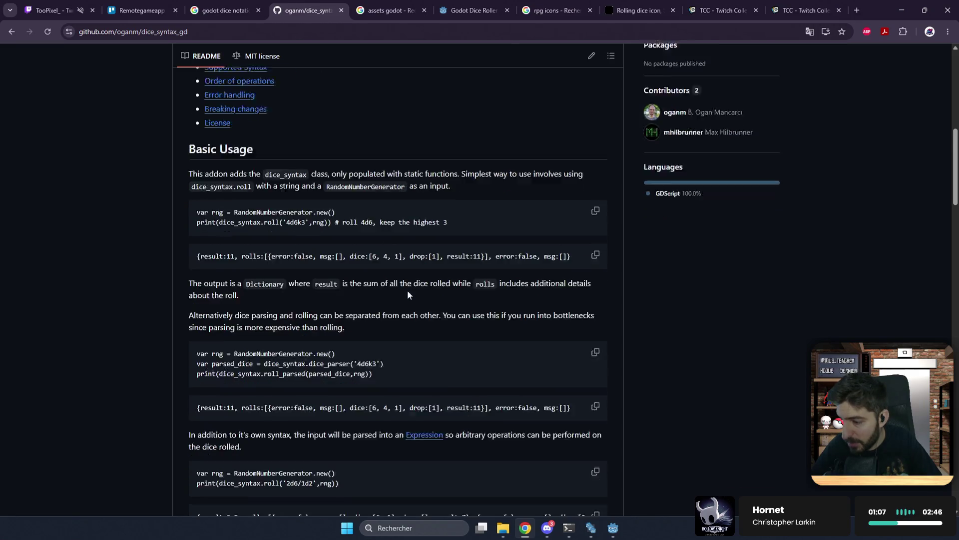
{"action": "scroll", "coordinate": [399, 270], "scroll_direction": "down", "scroll_amount": 2}
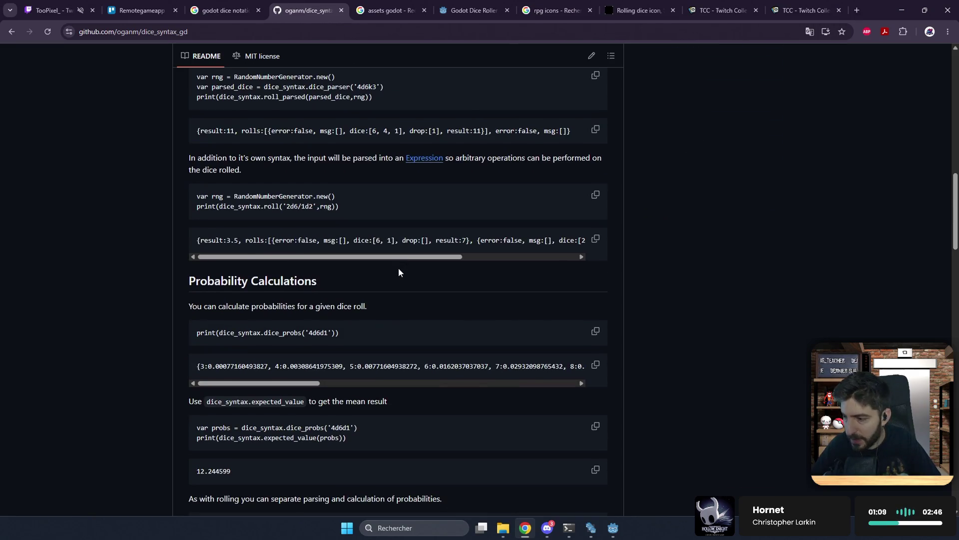
{"action": "scroll", "coordinate": [398, 272], "scroll_direction": "down", "scroll_amount": 3}
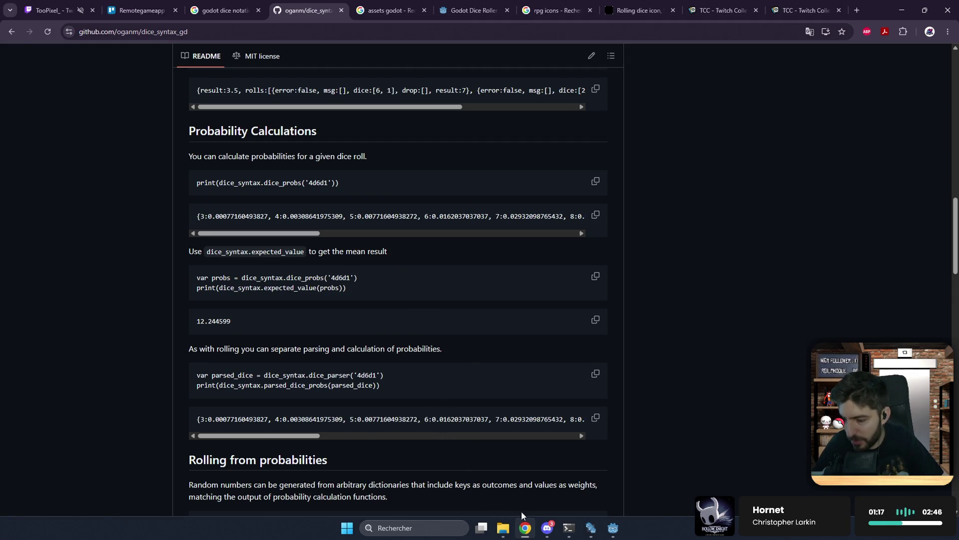
{"action": "left_click", "coordinate": [613, 528]}
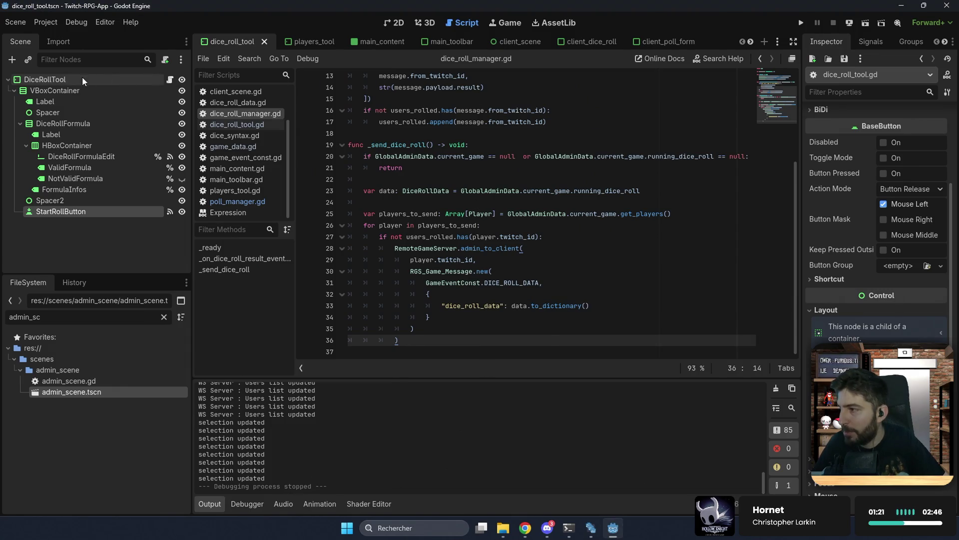
- Open the client_dice_roll scene's script and inspect parsed_dice on line 22
{"action": "left_click", "coordinate": [635, 43]}
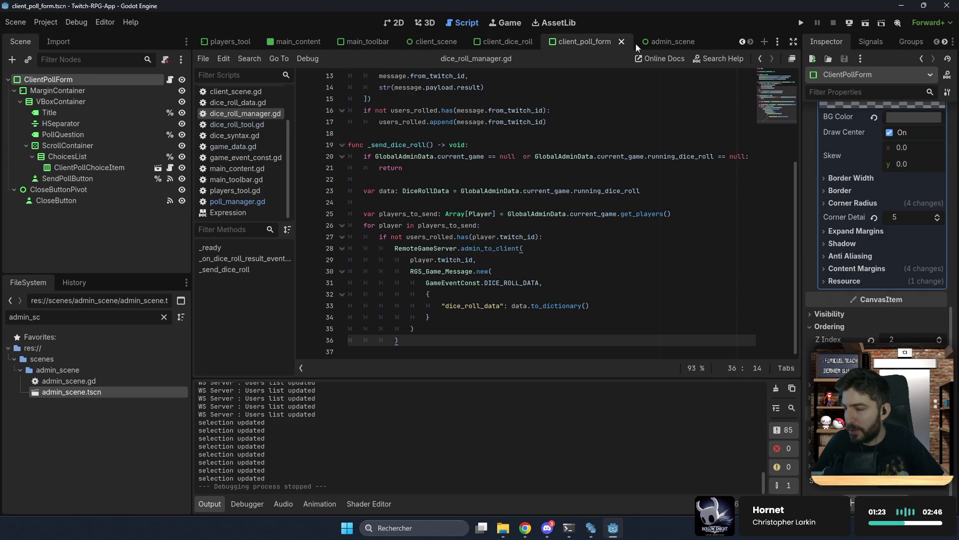
{"action": "left_click", "coordinate": [658, 39]}
{"action": "left_click", "coordinate": [520, 40]}
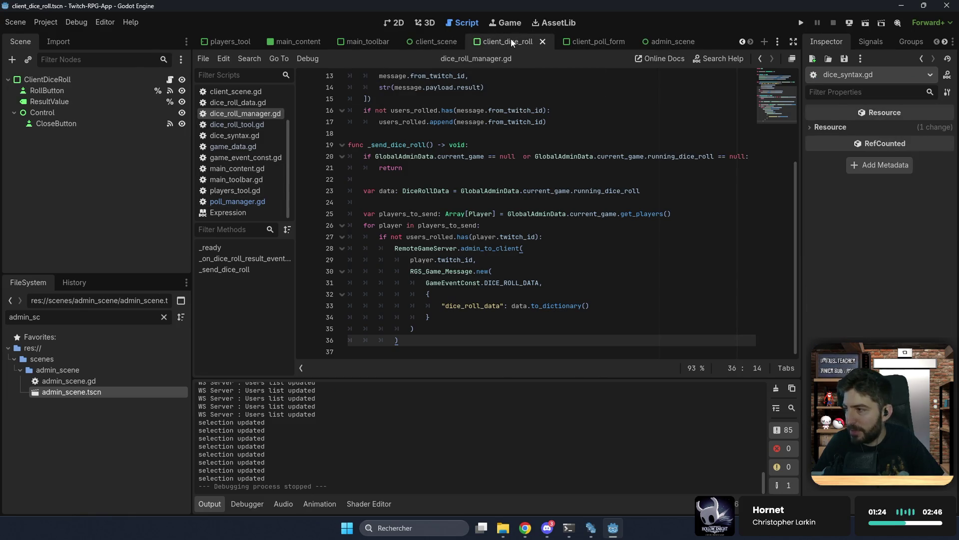
{"action": "left_click", "coordinate": [169, 79]}
{"action": "left_click", "coordinate": [445, 194]}
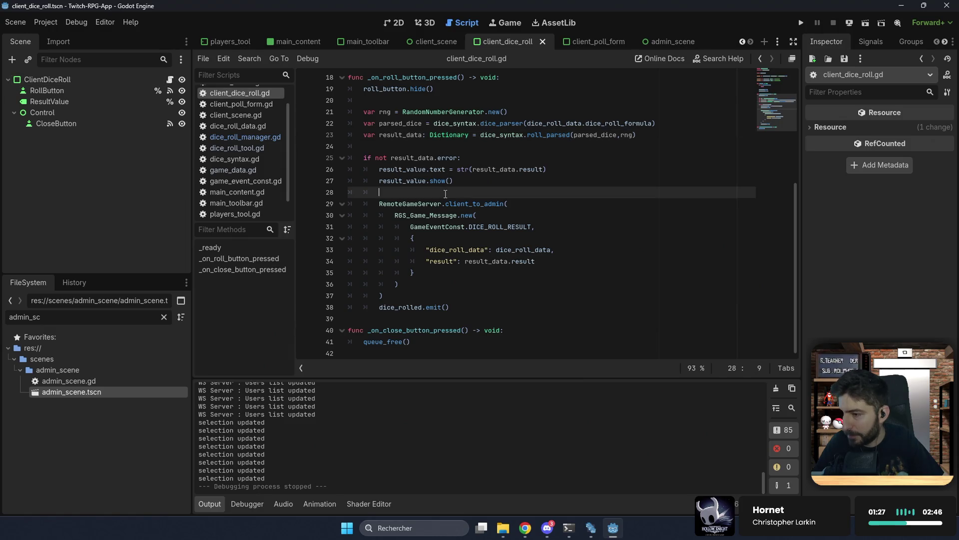
{"action": "scroll", "coordinate": [445, 194], "scroll_direction": "up", "scroll_amount": 3}
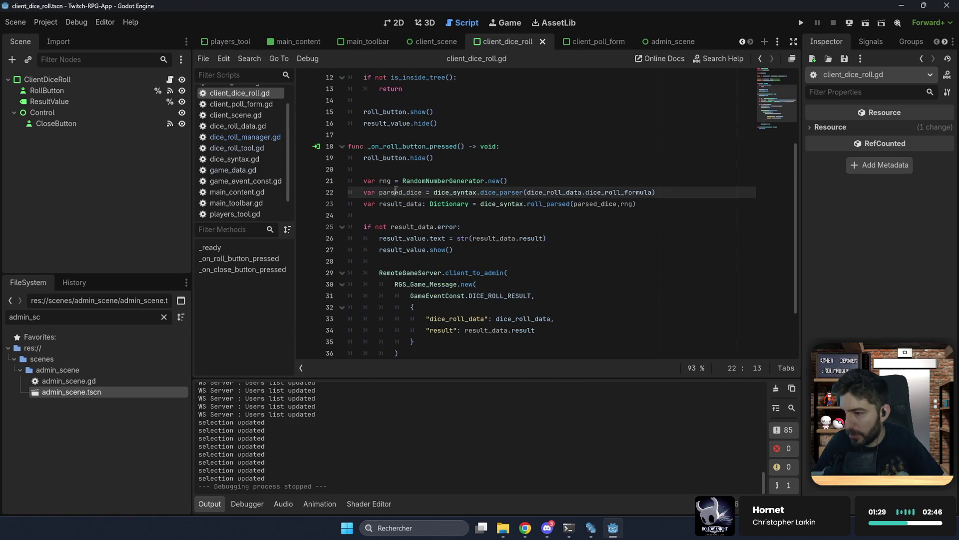
{"action": "double_click", "coordinate": [395, 192]}
{"action": "left_click", "coordinate": [544, 183]}
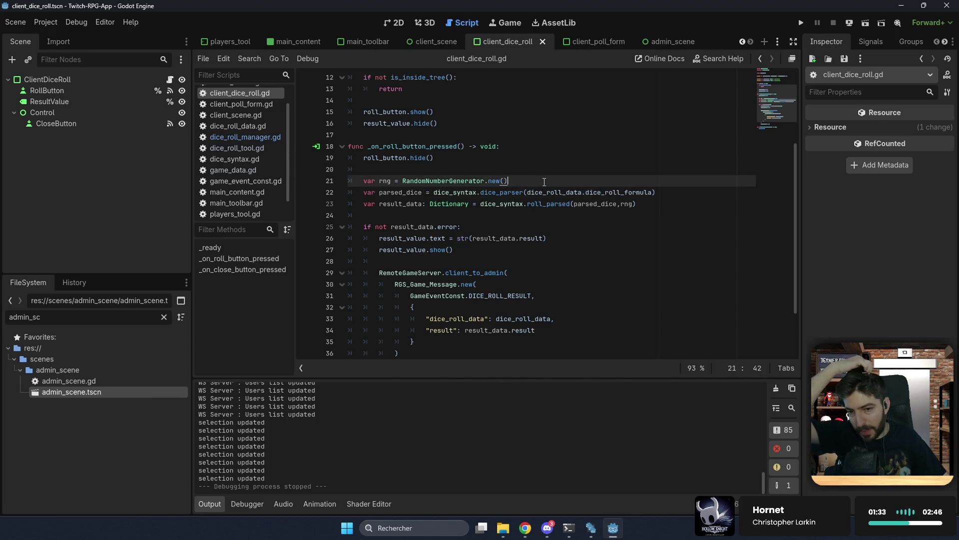
- Follow the dice_parser call into its definition in dice_syntax.gd
{"action": "double_click", "coordinate": [496, 192]}
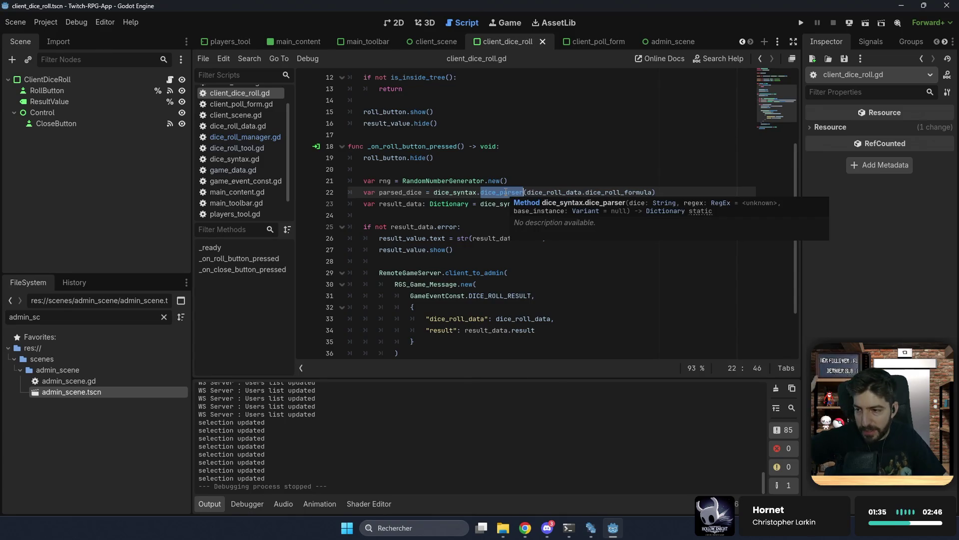
{"action": "left_click", "coordinate": [504, 192], "text": "ctrl"}
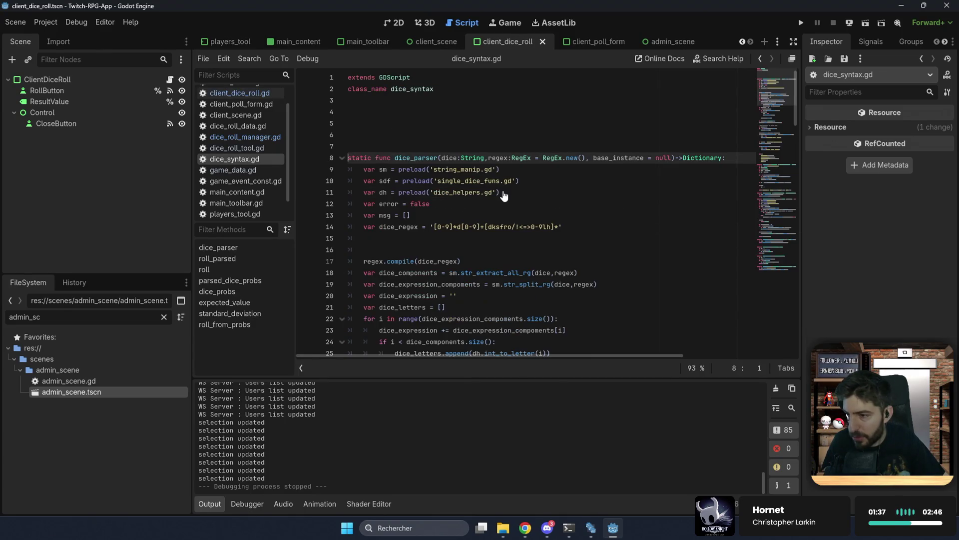
{"action": "left_click", "coordinate": [432, 216]}
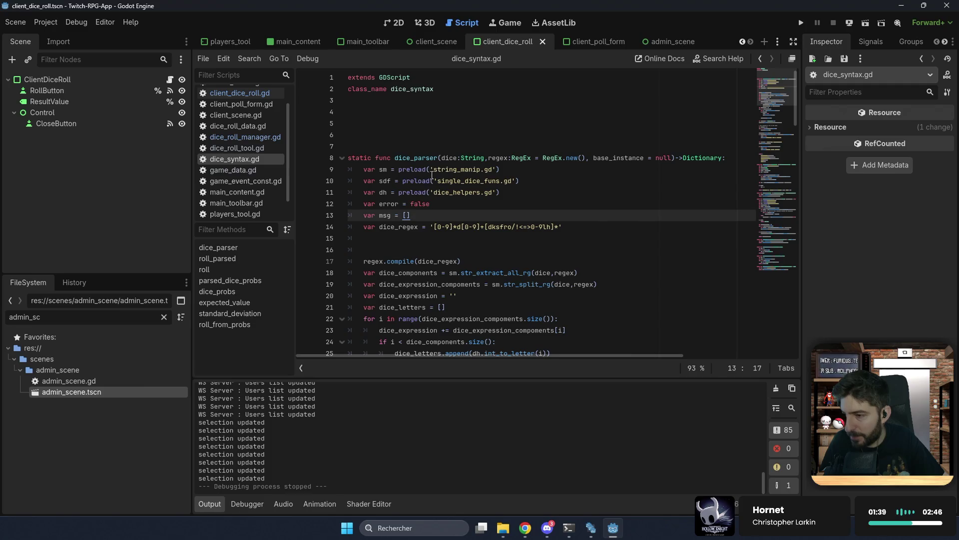
{"action": "double_click", "coordinate": [455, 193]}
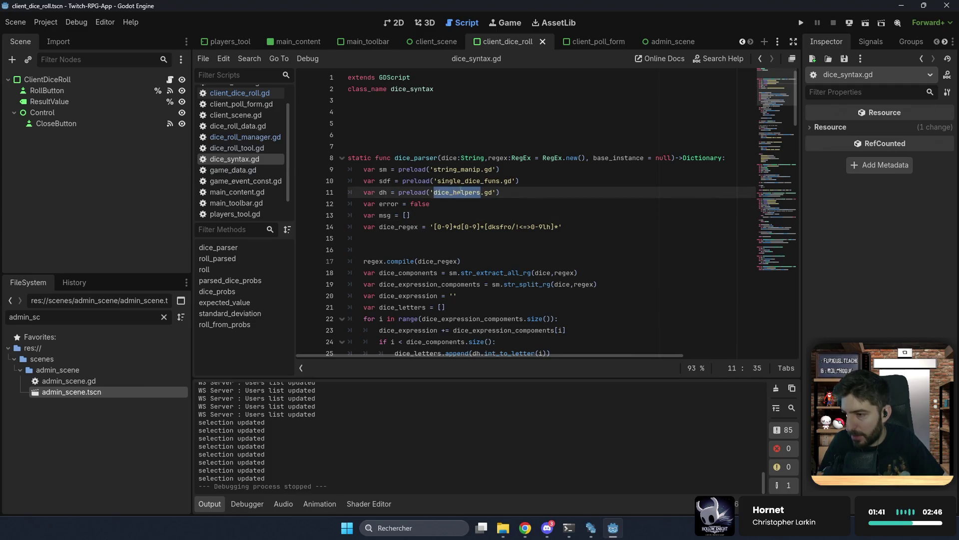
{"action": "scroll", "coordinate": [459, 231], "scroll_direction": "down", "scroll_amount": 2}
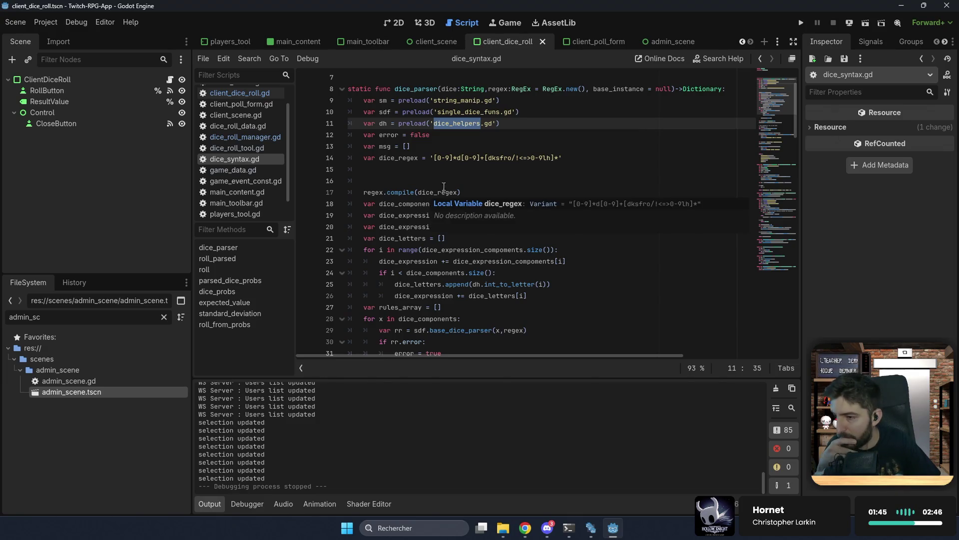
{"action": "left_click", "coordinate": [470, 173]}
- Put a breakpoint on line 18 at str_extract_all_rg and run the project
{"action": "double_click", "coordinate": [499, 203]}
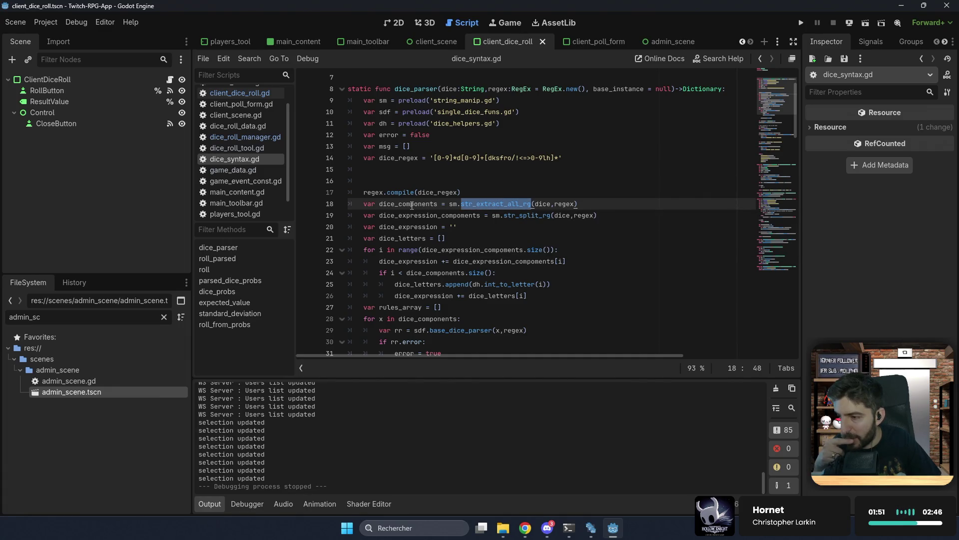
{"action": "left_click", "coordinate": [306, 204]}
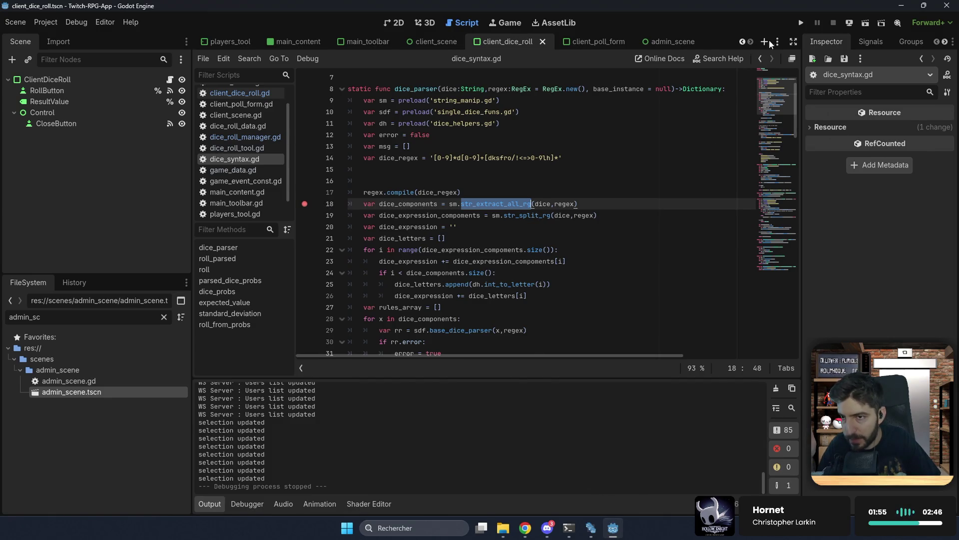
{"action": "left_click", "coordinate": [800, 23]}
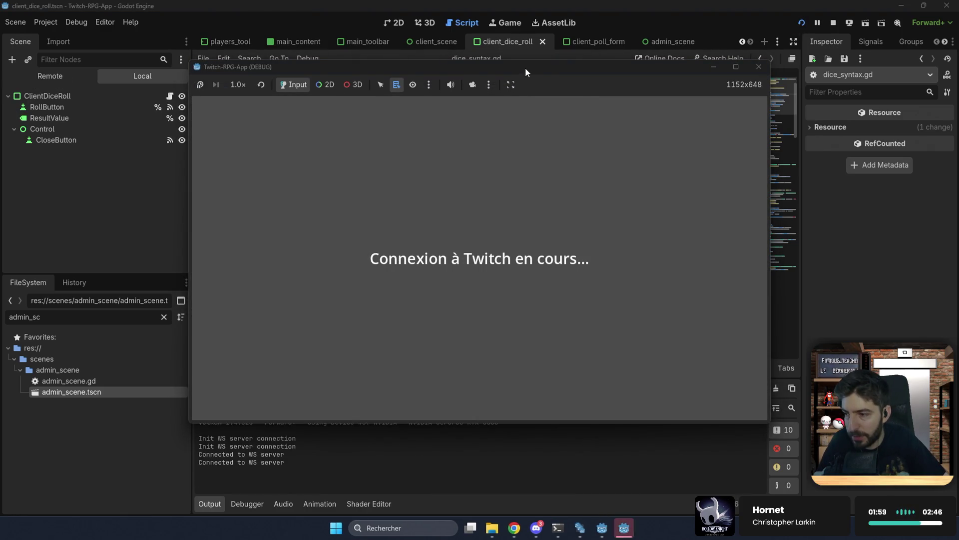
- Arrange the two debug windows and load the saved game 'test' in the streamer instance
{"action": "left_click_drag", "start_coordinate": [526, 68], "coordinate": [620, 134]}
{"action": "mouse_move", "coordinate": [574, 89]}
{"action": "left_mouse_down"}
{"action": "mouse_move", "coordinate": [478, 70]}
{"action": "mouse_move", "coordinate": [386, 29]}
{"action": "left_mouse_up"}
{"action": "left_click", "coordinate": [646, 251]}
{"action": "left_click", "coordinate": [547, 364]}
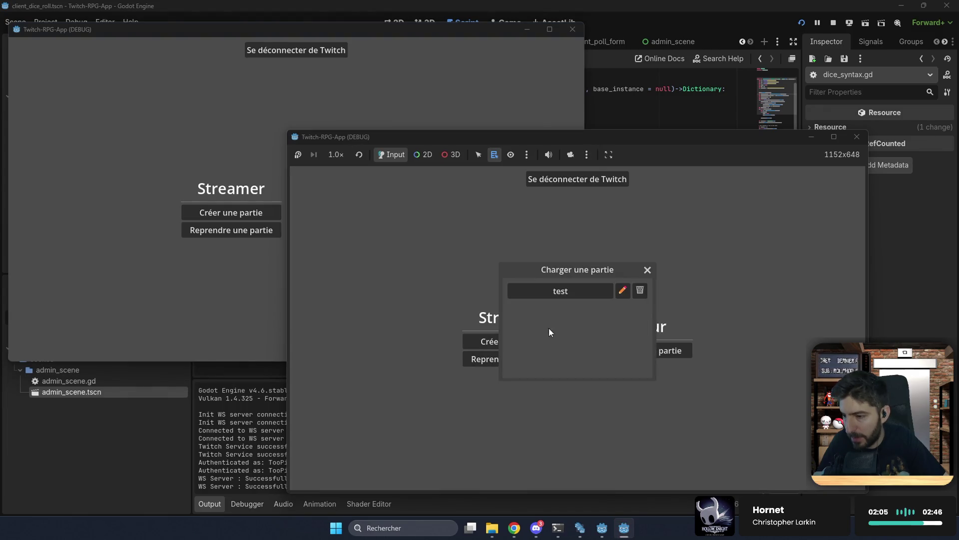
{"action": "left_click", "coordinate": [559, 291]}
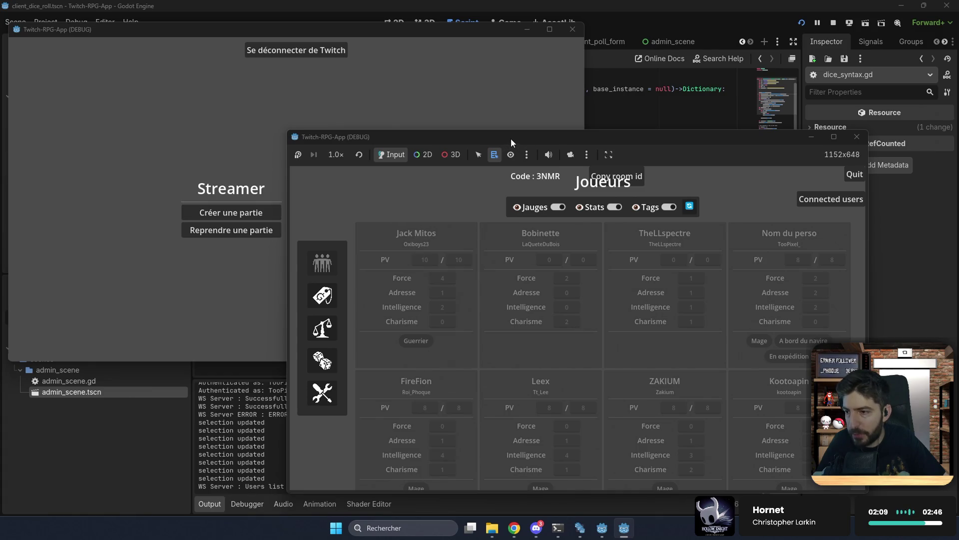
- Join that game from the other instance using room code 3nmr
{"action": "left_click_drag", "start_coordinate": [510, 138], "coordinate": [599, 155]}
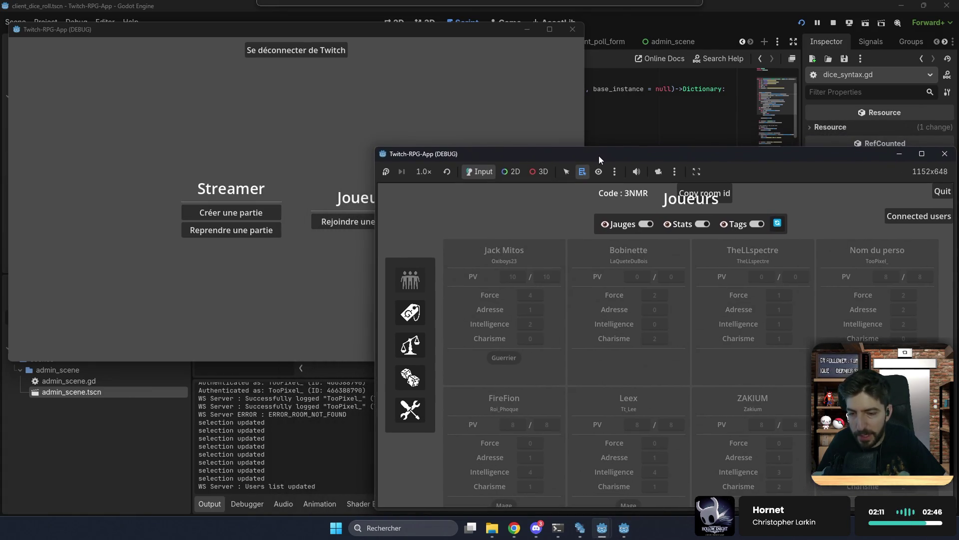
{"action": "left_click", "coordinate": [359, 121]}
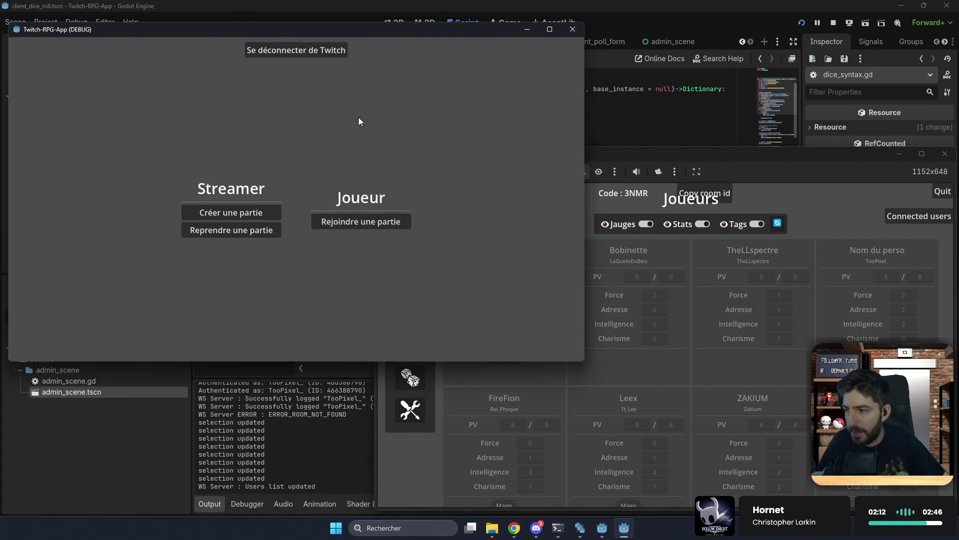
{"action": "left_click", "coordinate": [610, 151]}
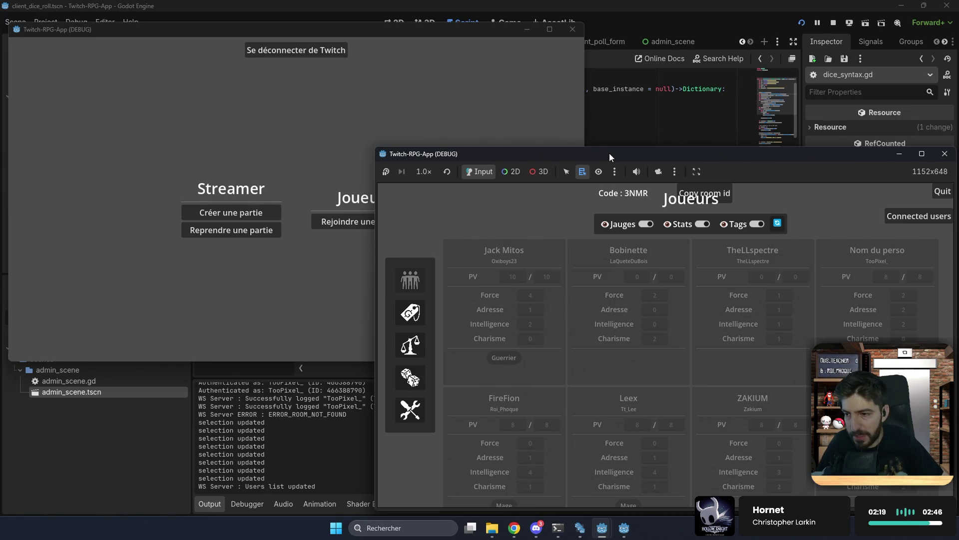
{"action": "left_click", "coordinate": [327, 255]}
{"action": "left_click", "coordinate": [351, 225]}
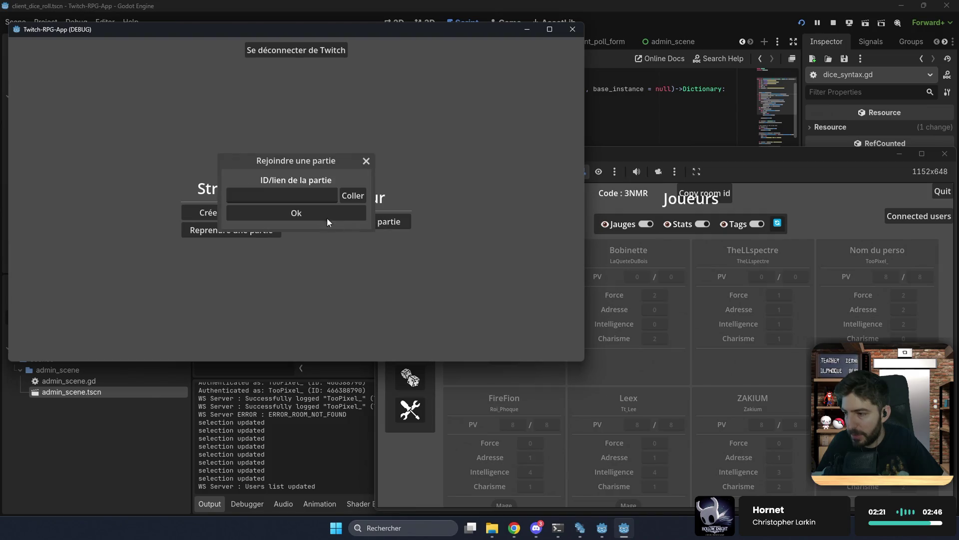
{"action": "left_click", "coordinate": [301, 194]}
{"action": "type", "text": "3n"}
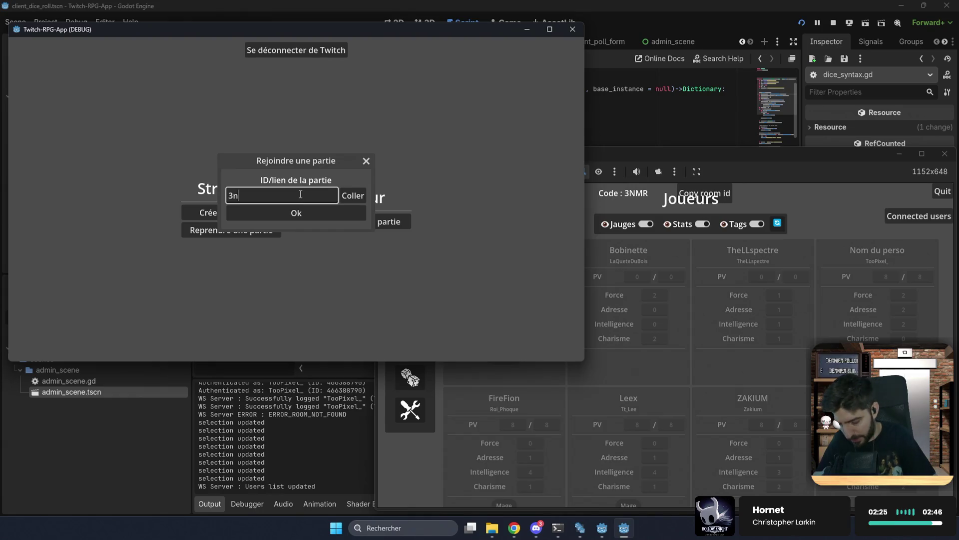
{"action": "type", "text": "mr"}
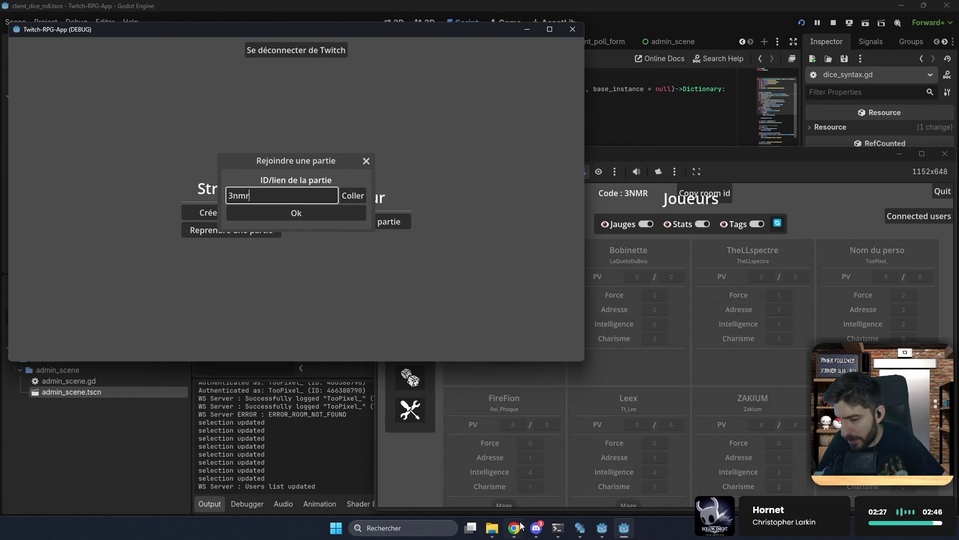
{"action": "left_click", "coordinate": [520, 526]}
{"action": "scroll", "coordinate": [469, 325], "scroll_direction": "up", "scroll_amount": 10}
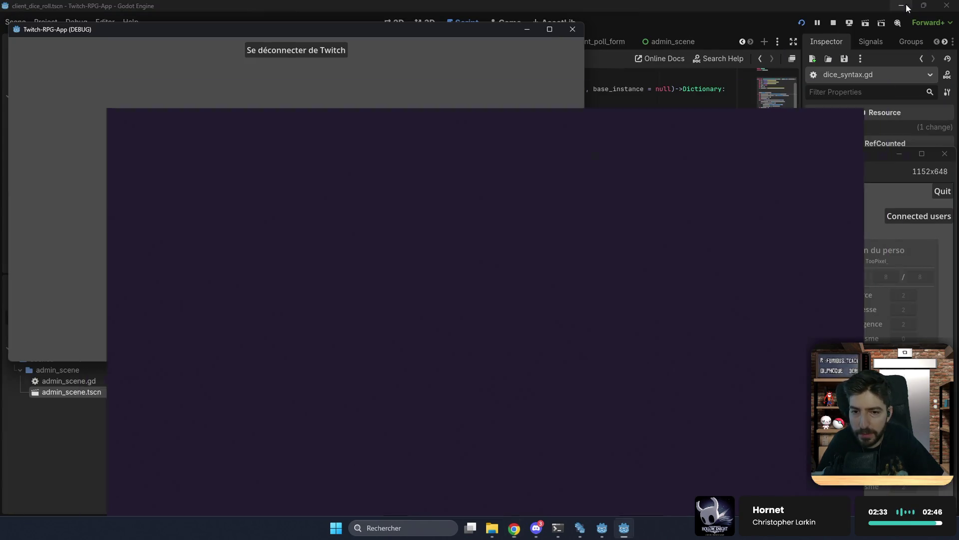
{"action": "left_click", "coordinate": [902, 10]}
{"action": "left_click", "coordinate": [324, 209]}
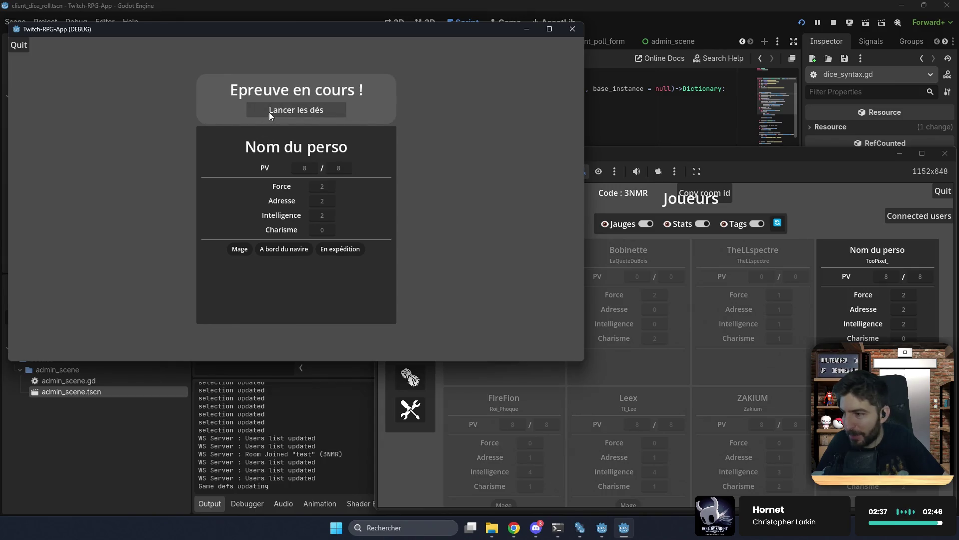
- Roll the dice in the game to hit the line 18 breakpoint and inspect dice_components
{"action": "left_click", "coordinate": [269, 111]}
{"action": "left_click", "coordinate": [296, 195]}
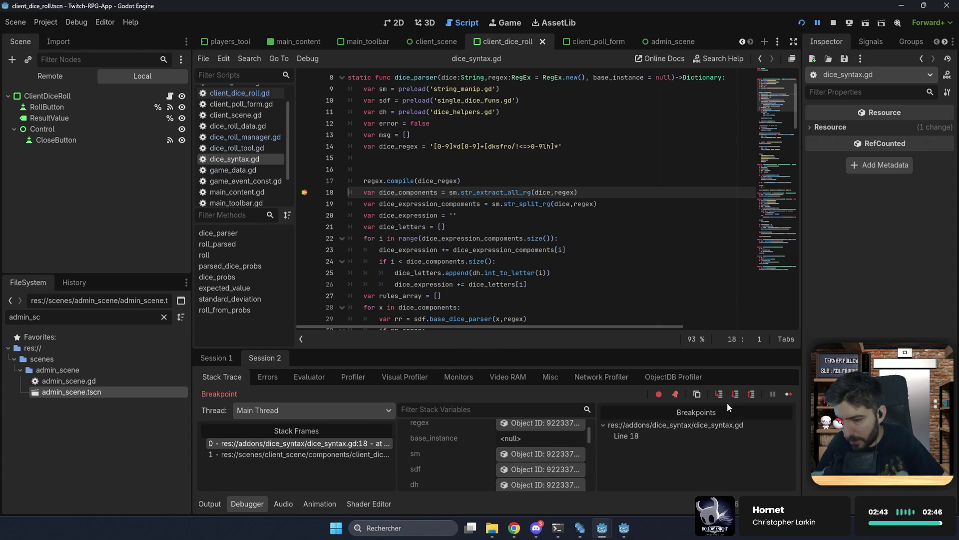
{"action": "left_click", "coordinate": [741, 396]}
{"action": "scroll", "coordinate": [467, 445], "scroll_direction": "down", "scroll_amount": 5}
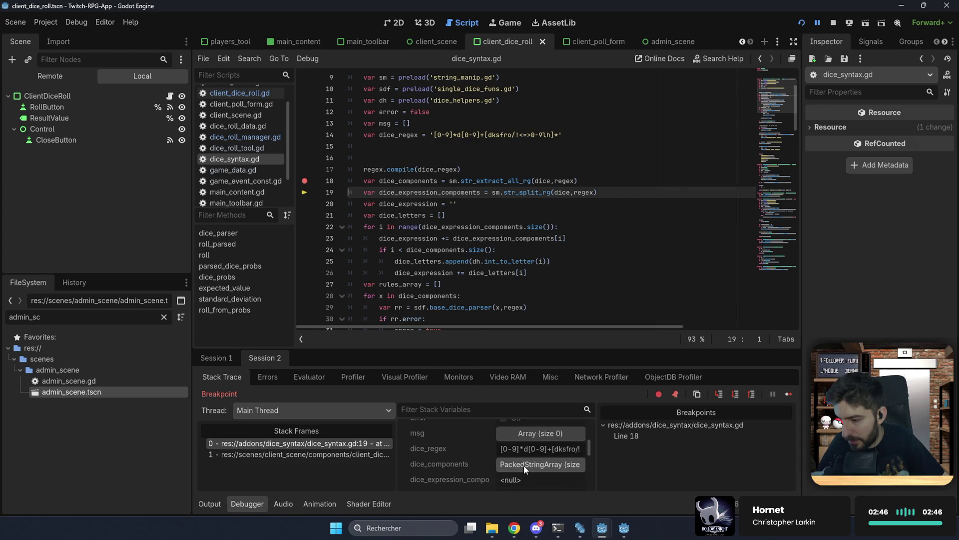
{"action": "left_click", "coordinate": [524, 465]}
{"action": "scroll", "coordinate": [527, 465], "scroll_direction": "down", "scroll_amount": 2}
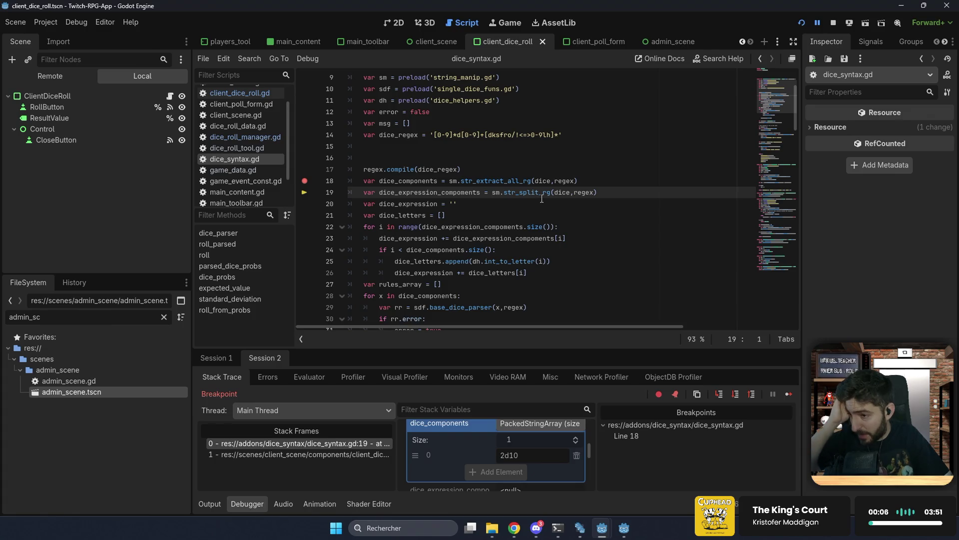
{"action": "mouse_move", "coordinate": [539, 196]}
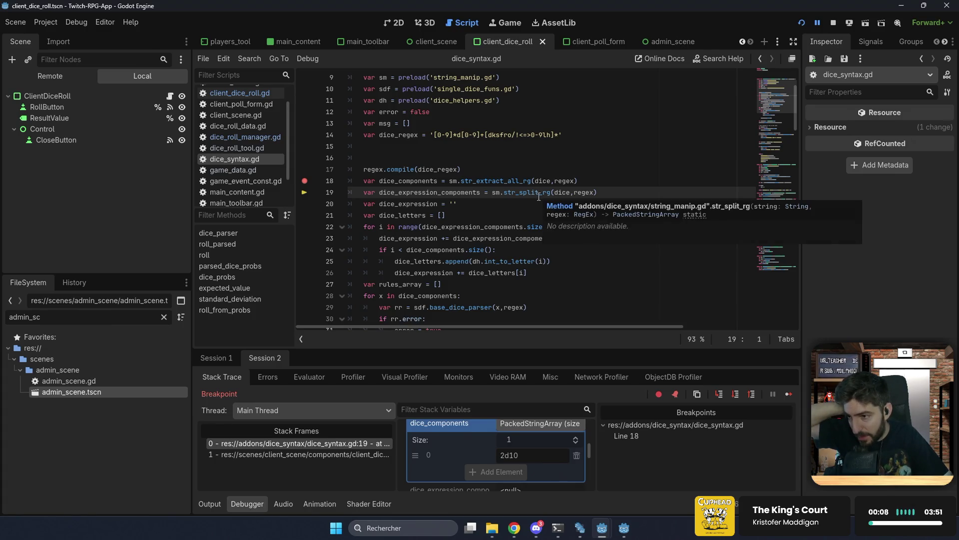
- Step over to line 20, inspect dice_expression_components' two elements, and add a line 36 breakpoint
{"action": "left_click", "coordinate": [734, 394]}
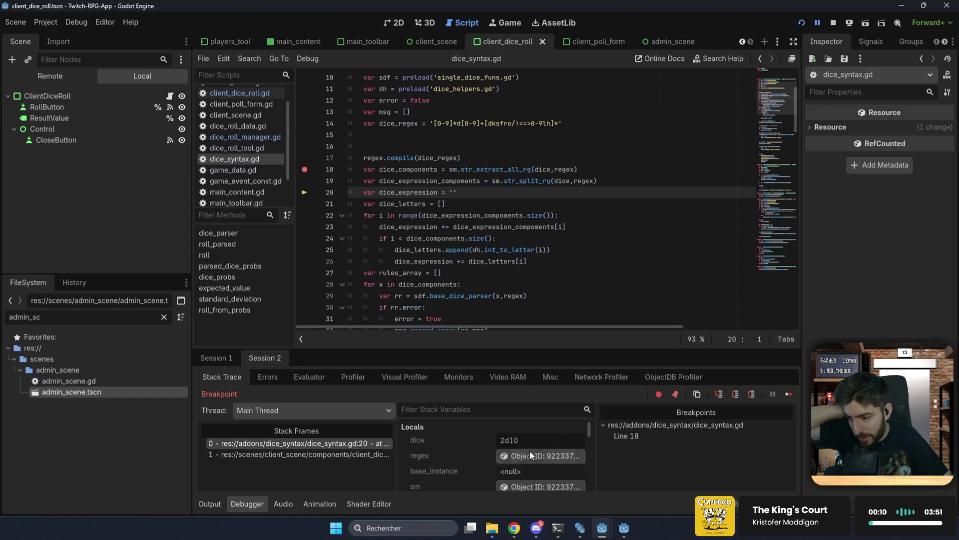
{"action": "scroll", "coordinate": [493, 464], "scroll_direction": "down", "scroll_amount": 2}
{"action": "left_click", "coordinate": [493, 464]}
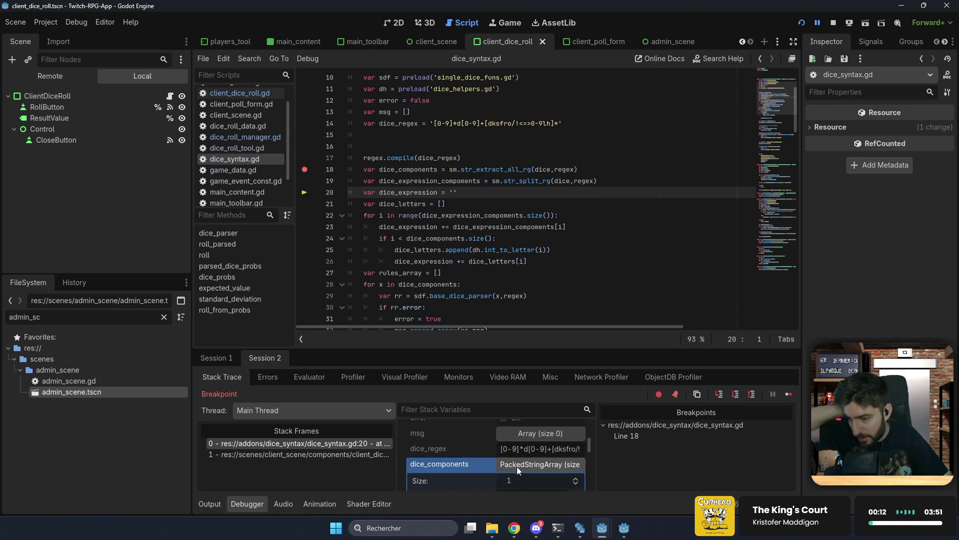
{"action": "left_click", "coordinate": [516, 466]}
{"action": "scroll", "coordinate": [515, 457], "scroll_direction": "down", "scroll_amount": 1}
{"action": "left_click", "coordinate": [515, 457]}
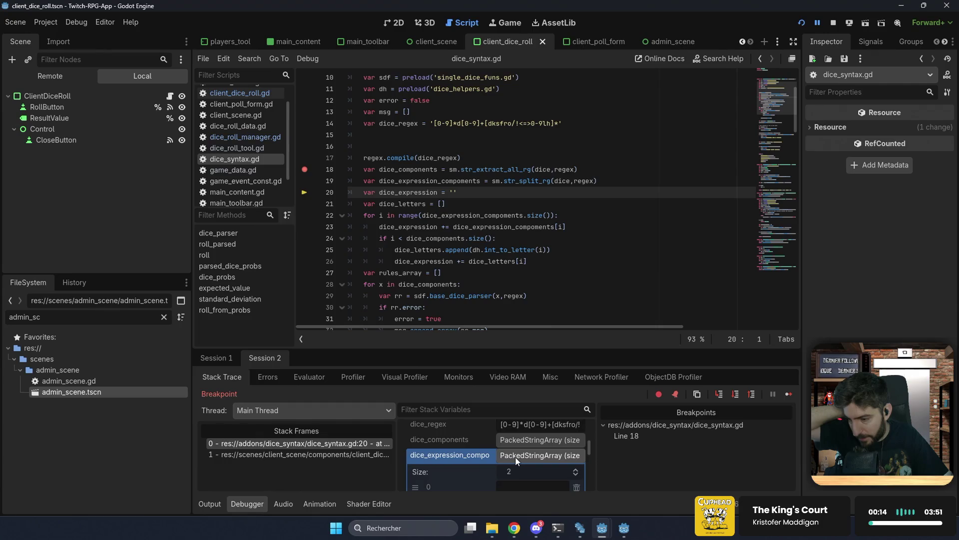
{"action": "scroll", "coordinate": [514, 457], "scroll_direction": "down", "scroll_amount": 2}
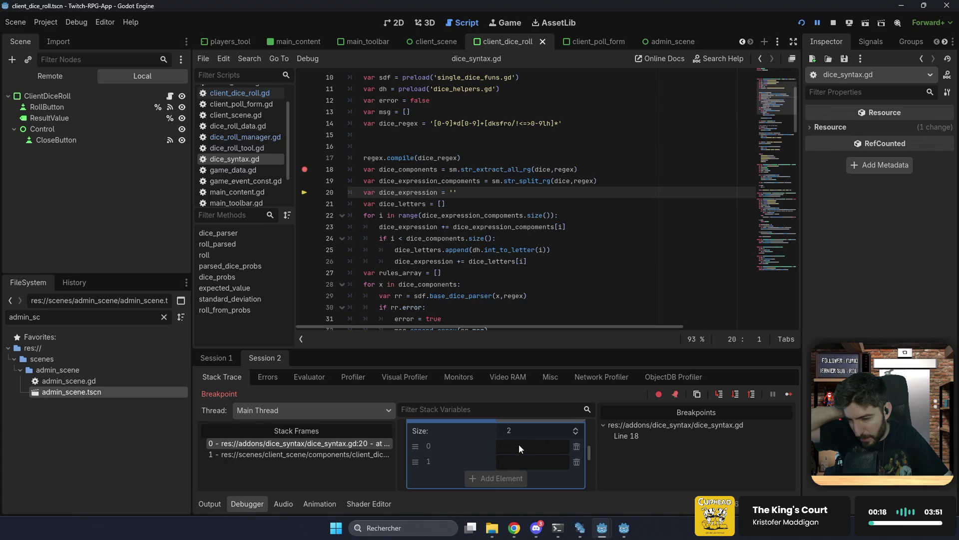
{"action": "scroll", "coordinate": [476, 436], "scroll_direction": "up", "scroll_amount": 2}
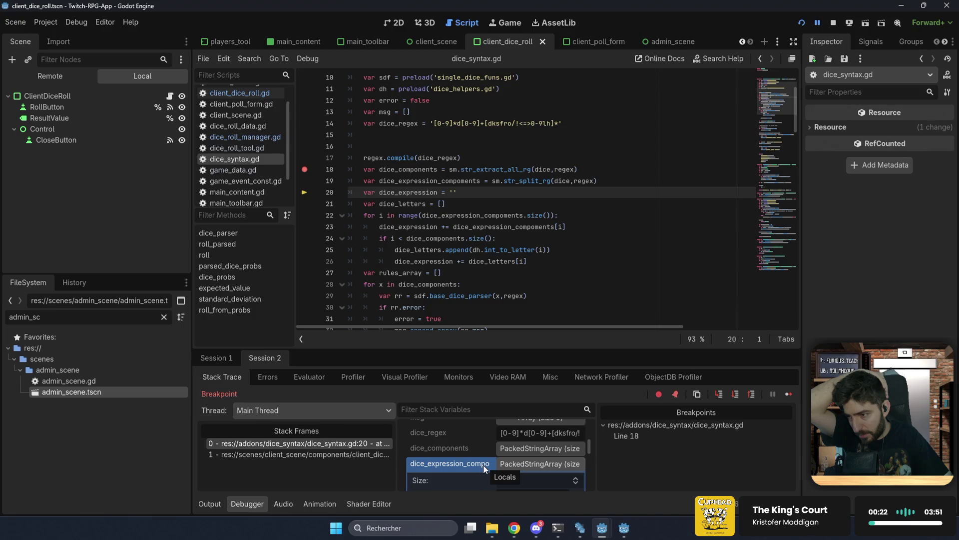
{"action": "scroll", "coordinate": [375, 219], "scroll_direction": "down", "scroll_amount": 2}
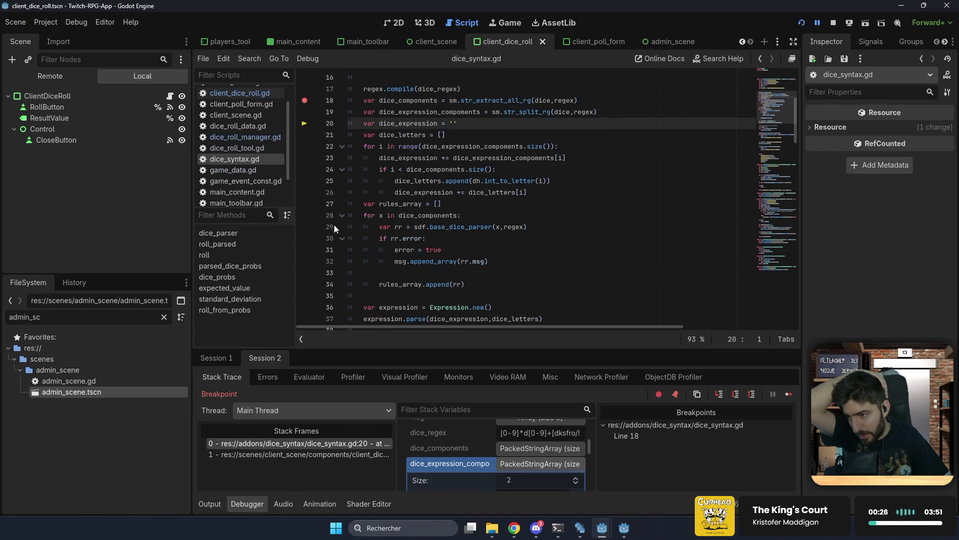
{"action": "left_click", "coordinate": [305, 307]}
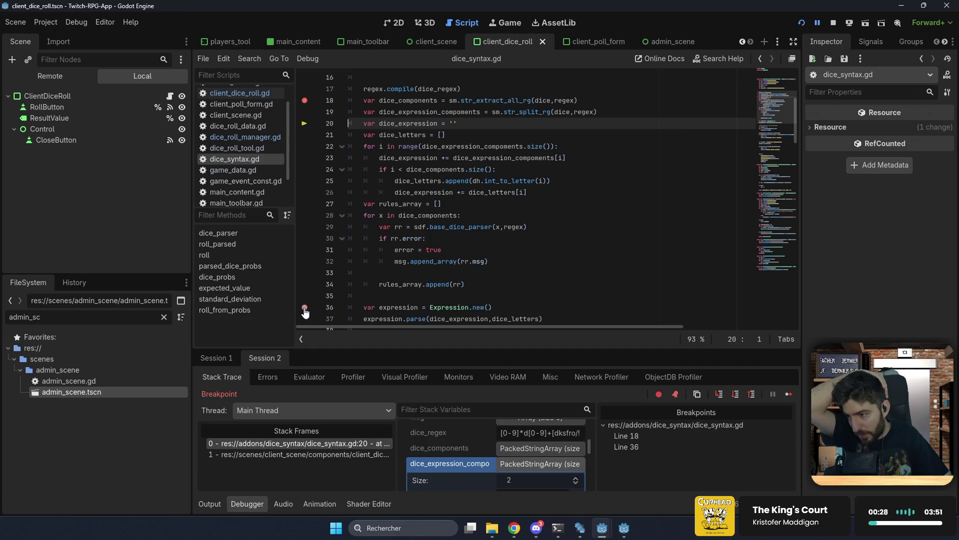
- Continue to the line 36 breakpoint and look over rules_array and dice_expression_components
{"action": "left_click", "coordinate": [785, 395]}
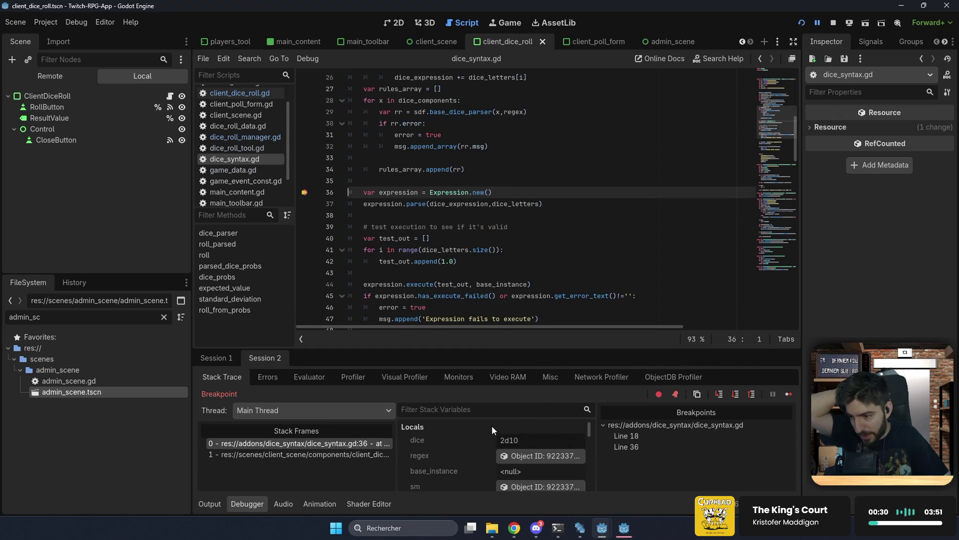
{"action": "scroll", "coordinate": [492, 424], "scroll_direction": "down", "scroll_amount": 3}
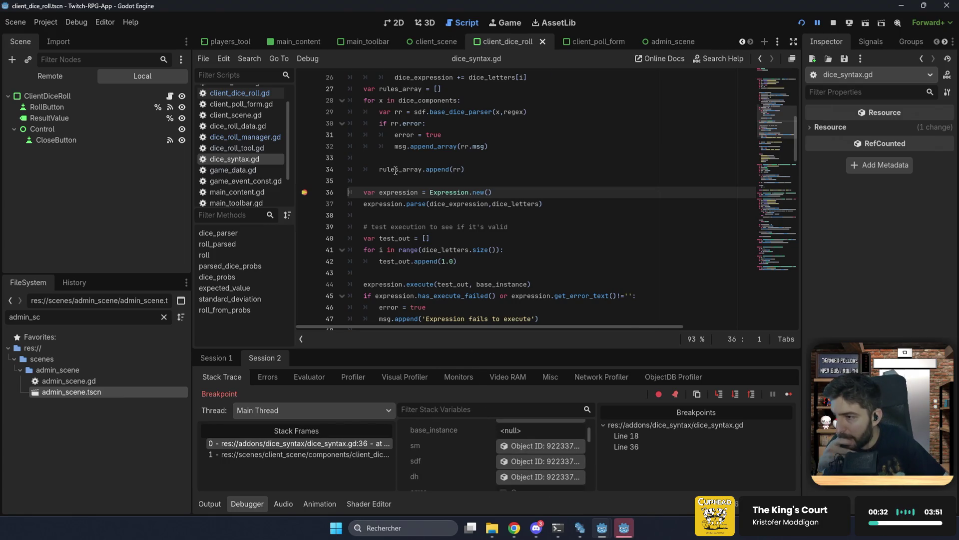
{"action": "scroll", "coordinate": [450, 200], "scroll_direction": "up", "scroll_amount": 3}
{"action": "double_click", "coordinate": [400, 122]}
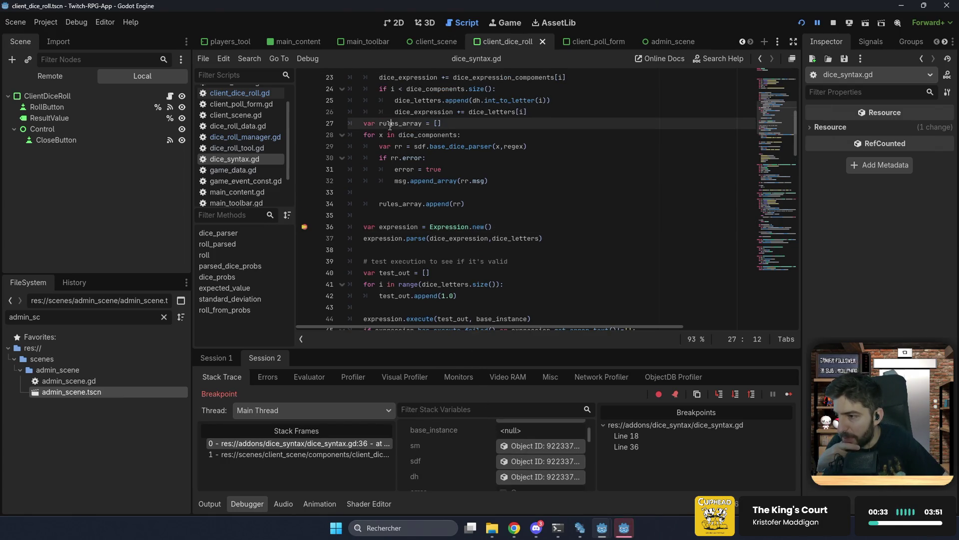
{"action": "scroll", "coordinate": [517, 448], "scroll_direction": "down", "scroll_amount": 3}
{"action": "left_click", "coordinate": [516, 449]}
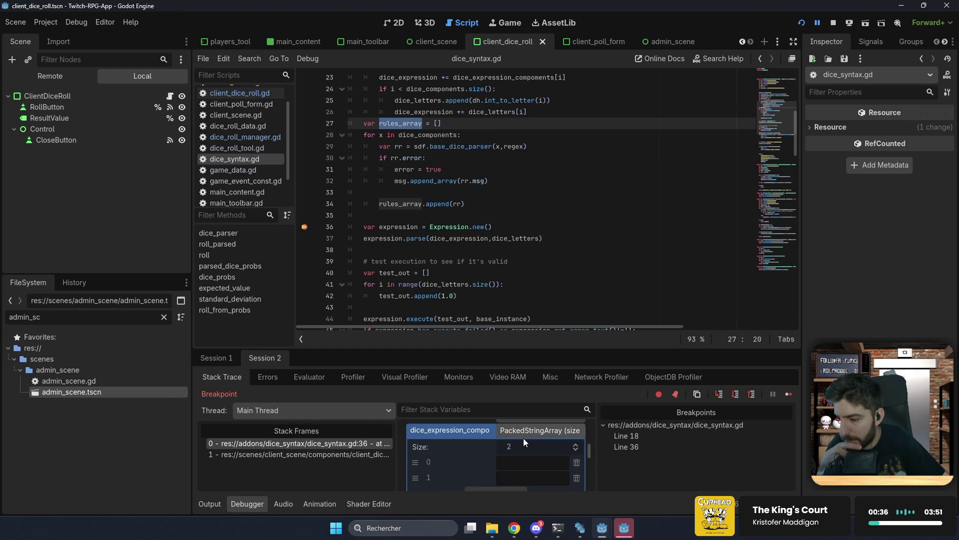
{"action": "left_click", "coordinate": [522, 429]}
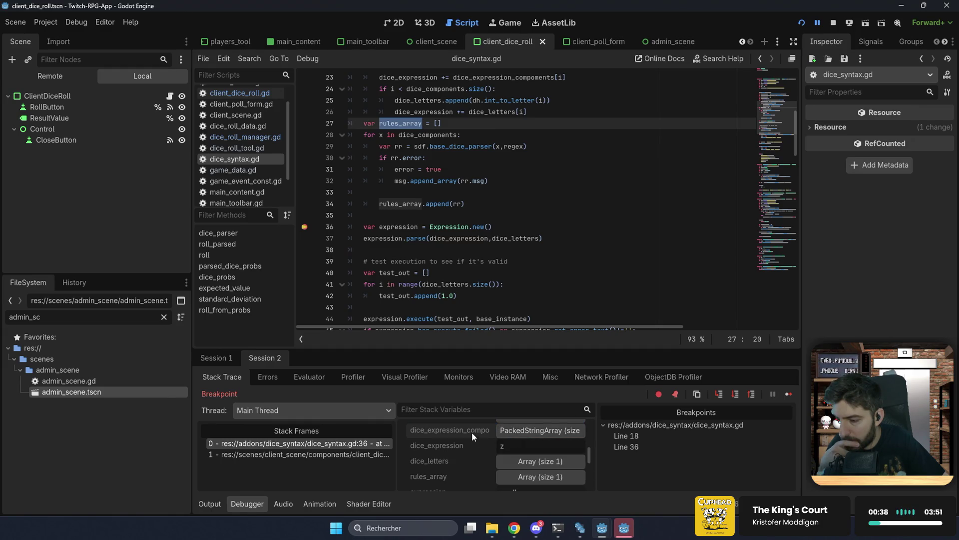
- Expand rules_array's first dictionary and its ten possible_dice values for the 10-sided die
{"action": "left_click", "coordinate": [508, 475]}
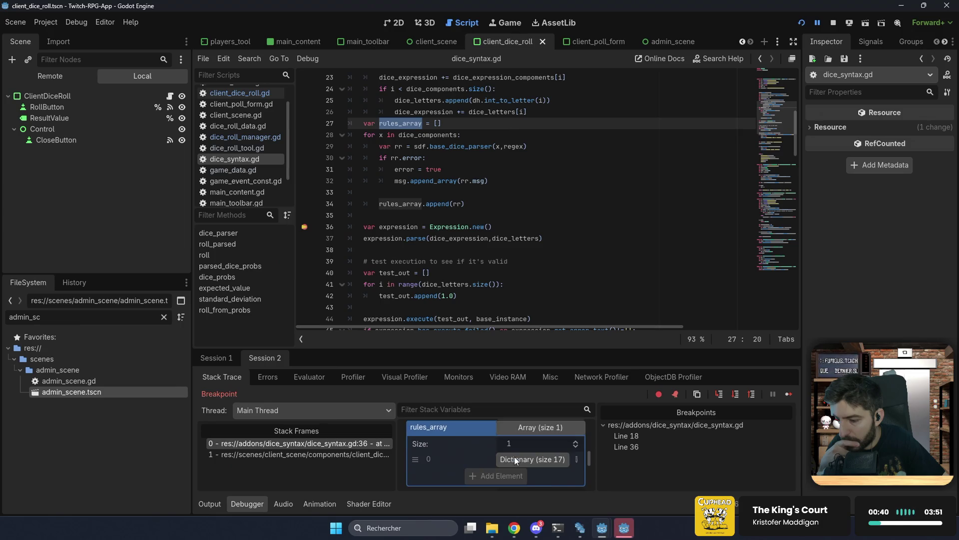
{"action": "left_click", "coordinate": [518, 461]}
{"action": "scroll", "coordinate": [517, 460], "scroll_direction": "down", "scroll_amount": 2}
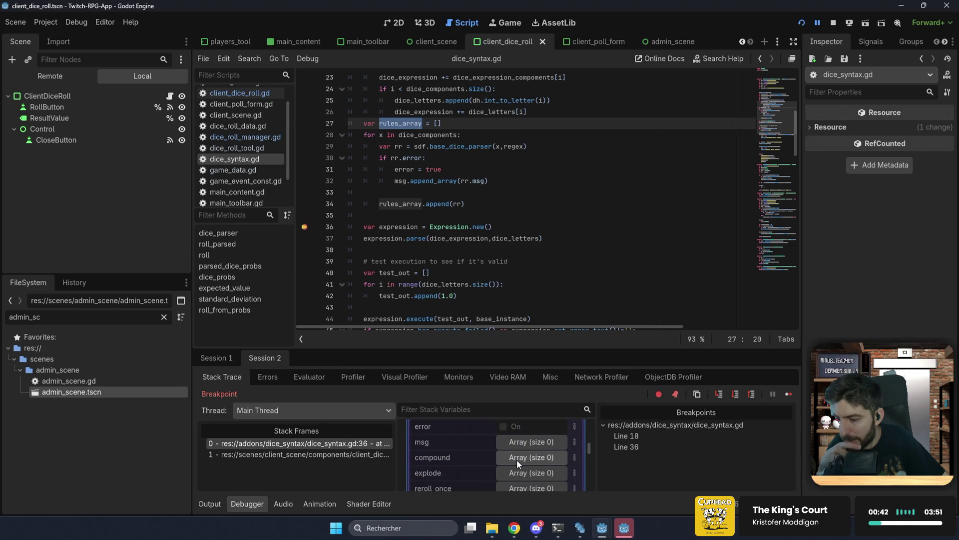
{"action": "scroll", "coordinate": [514, 452], "scroll_direction": "down", "scroll_amount": 1}
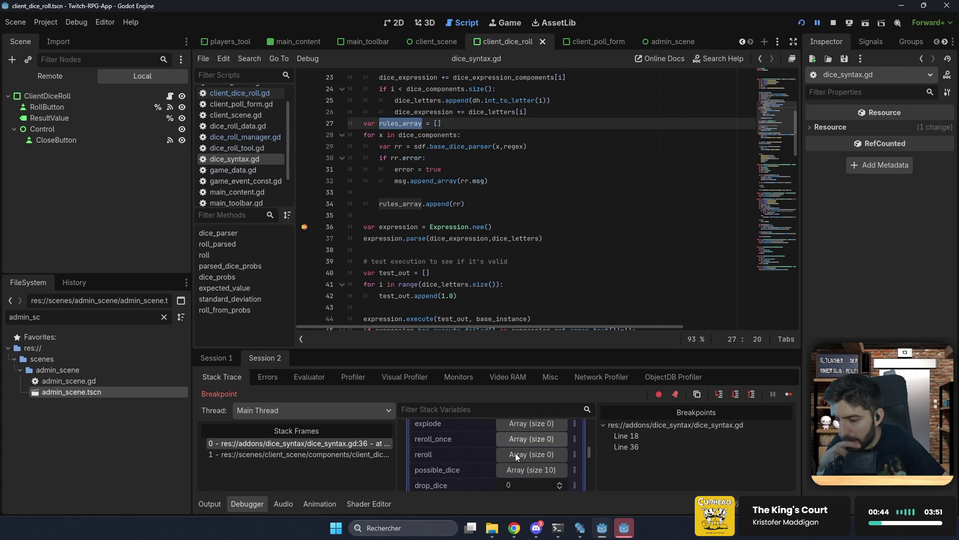
{"action": "left_click", "coordinate": [516, 470]}
{"action": "scroll", "coordinate": [516, 469], "scroll_direction": "down", "scroll_amount": 4}
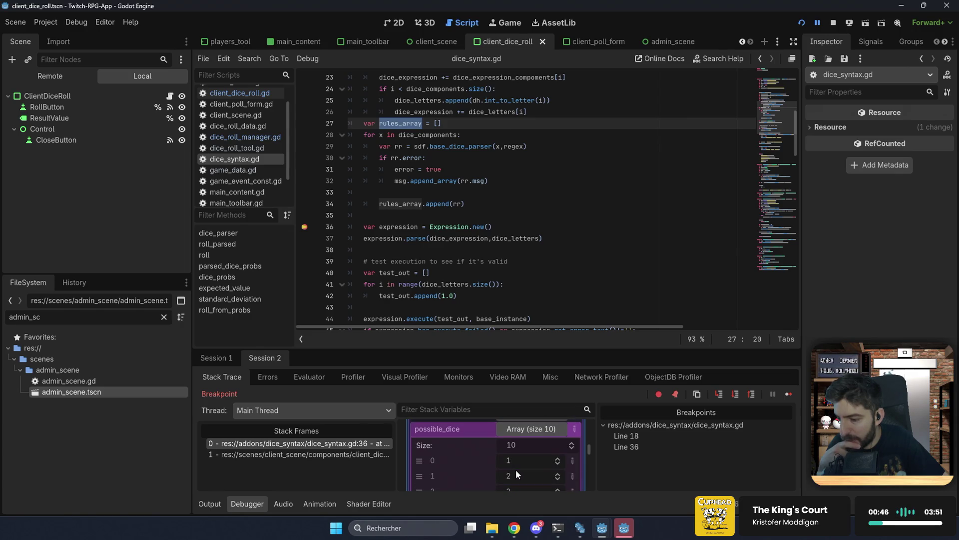
{"action": "scroll", "coordinate": [512, 462], "scroll_direction": "up", "scroll_amount": 3}
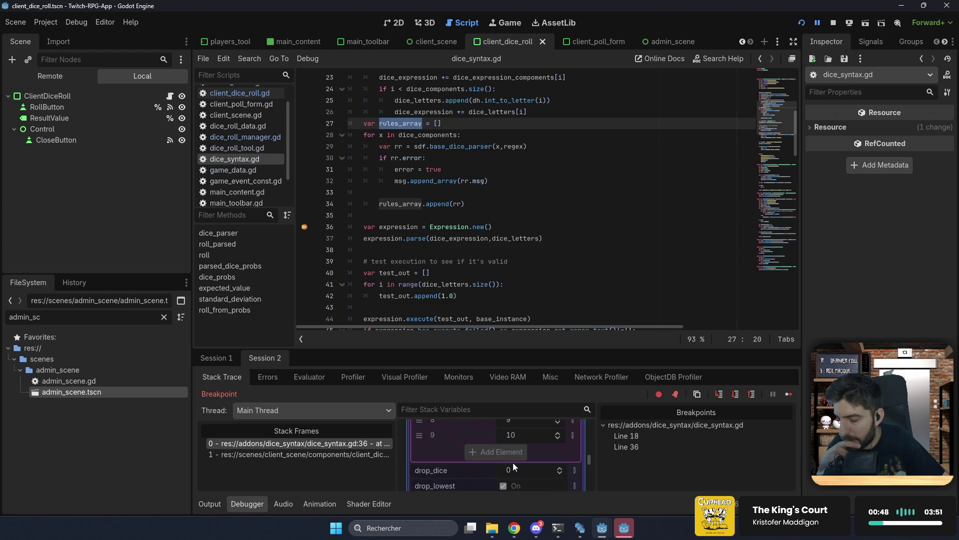
{"action": "scroll", "coordinate": [513, 462], "scroll_direction": "up", "scroll_amount": 2}
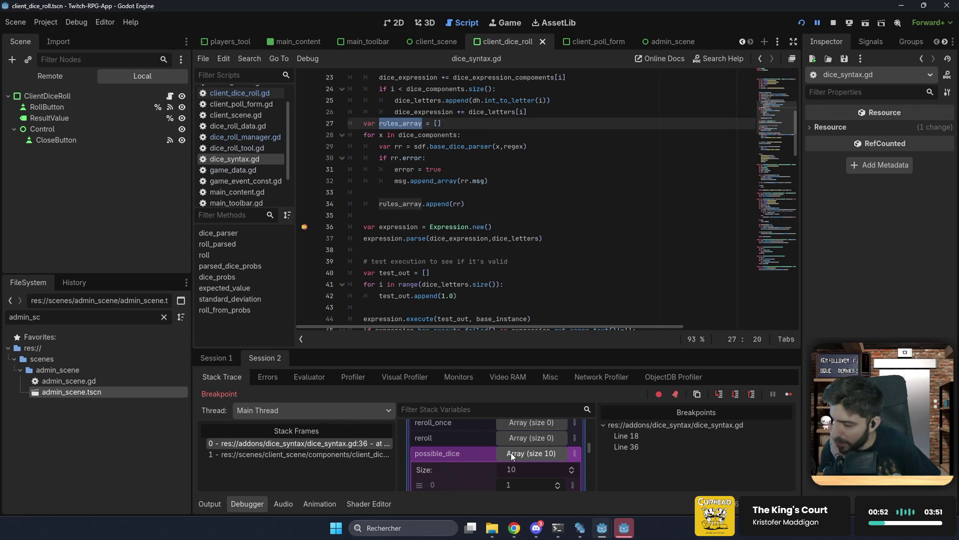
{"action": "left_click", "coordinate": [511, 454]}
- Review the 17-entry rules dictionary, then resume the game so the roll shows 8.0
{"action": "scroll", "coordinate": [510, 453], "scroll_direction": "down", "scroll_amount": 2}
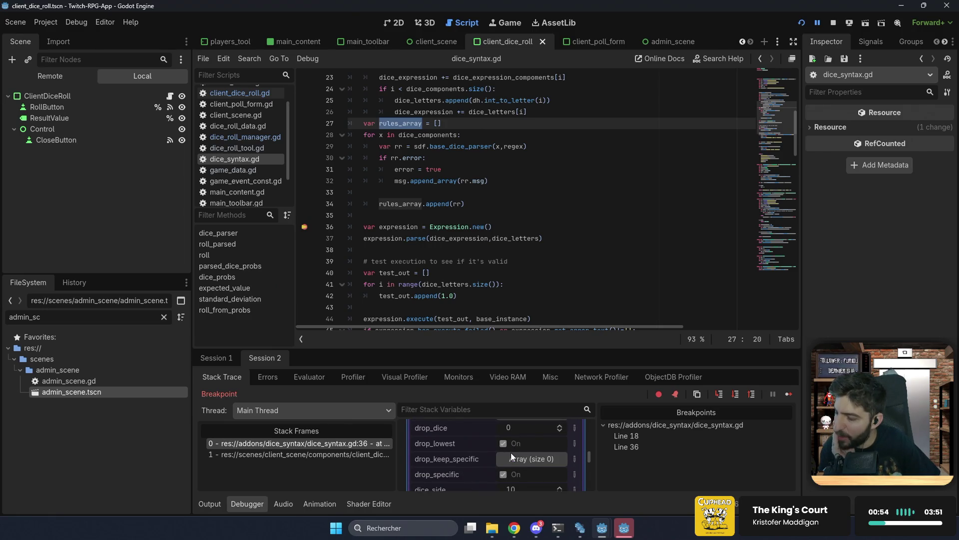
{"action": "scroll", "coordinate": [510, 454], "scroll_direction": "down", "scroll_amount": 2}
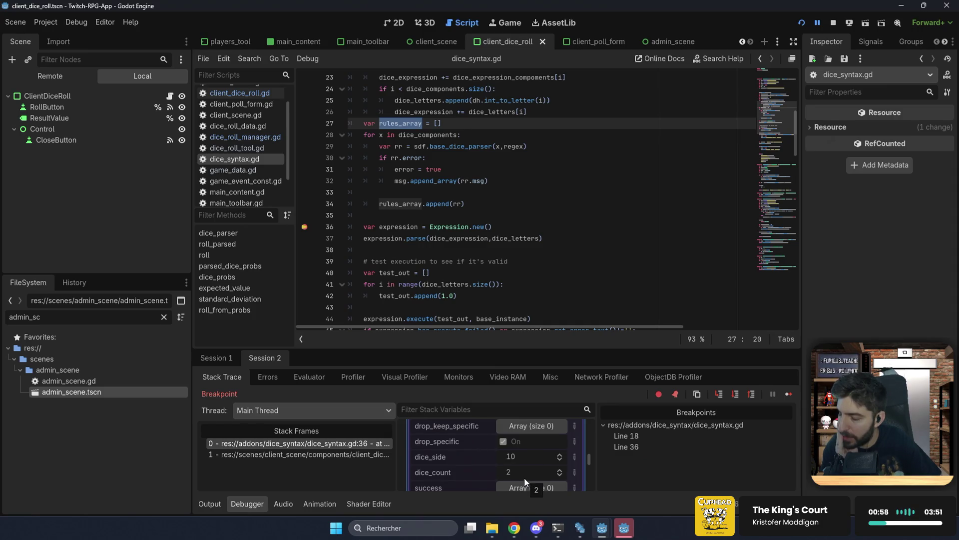
{"action": "scroll", "coordinate": [523, 476], "scroll_direction": "down", "scroll_amount": 5}
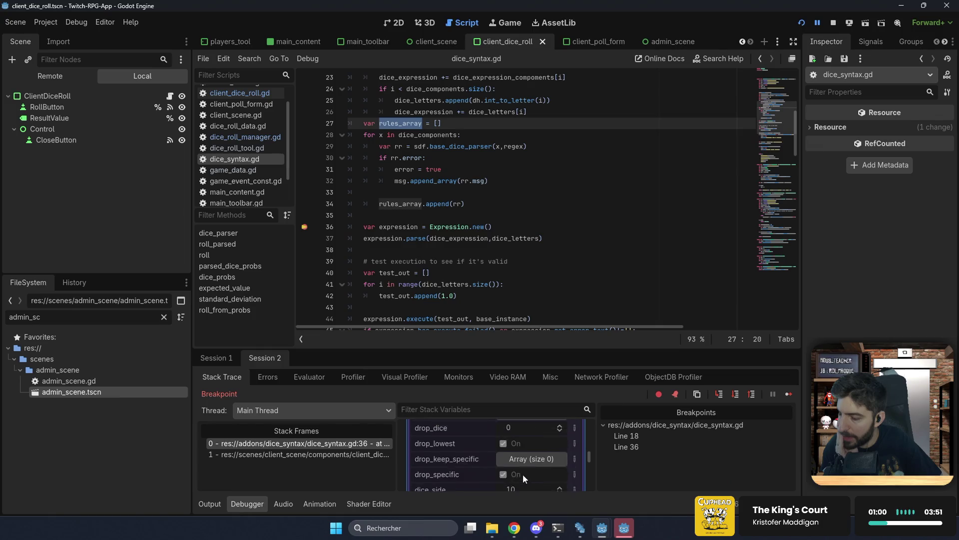
{"action": "scroll", "coordinate": [523, 470], "scroll_direction": "up", "scroll_amount": 5}
{"action": "left_click", "coordinate": [523, 470]}
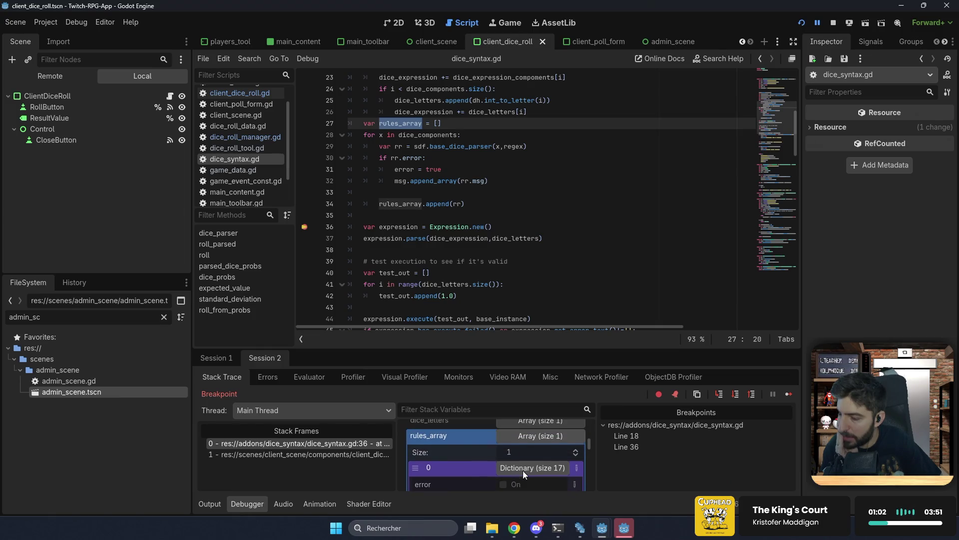
{"action": "left_click", "coordinate": [524, 469]}
{"action": "scroll", "coordinate": [520, 465], "scroll_direction": "down", "scroll_amount": 4}
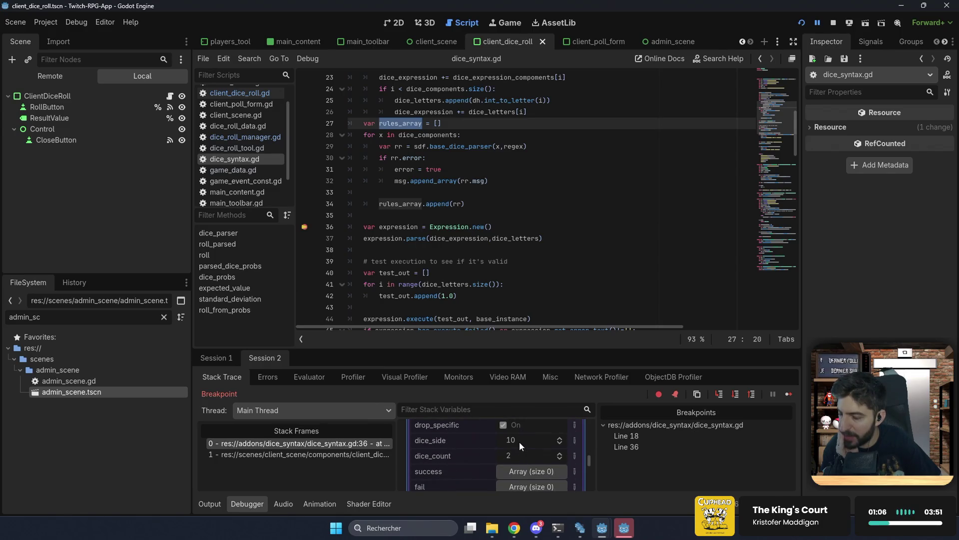
{"action": "scroll", "coordinate": [519, 442], "scroll_direction": "down", "scroll_amount": 2}
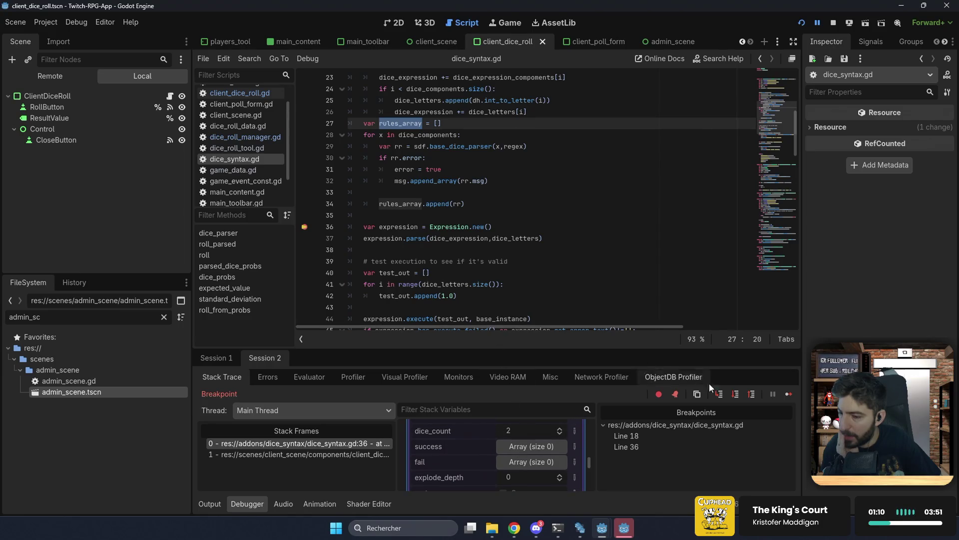
{"action": "left_click", "coordinate": [789, 394]}
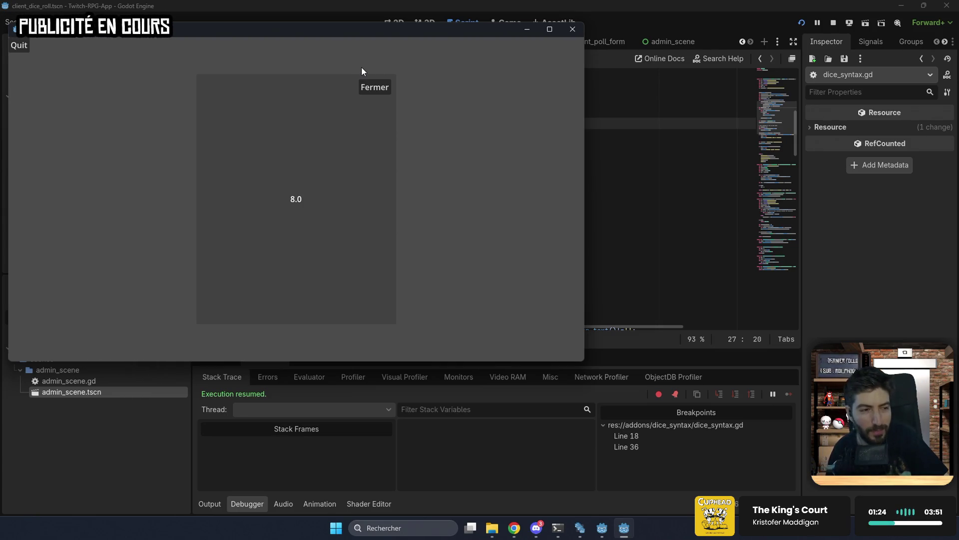
- Close the dice result panel and bring the dice_syntax.gd script editor back in front
{"action": "left_click", "coordinate": [371, 85]}
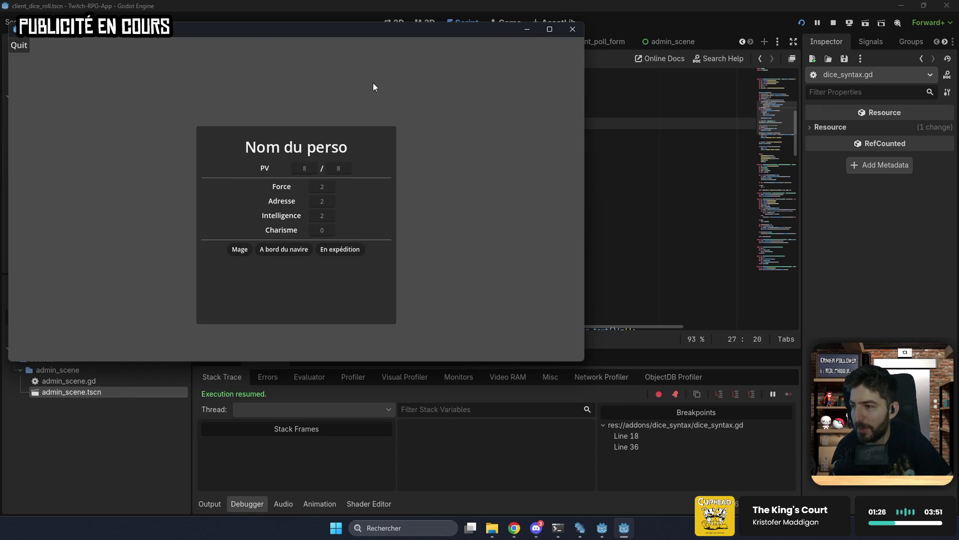
{"action": "left_click", "coordinate": [624, 210]}
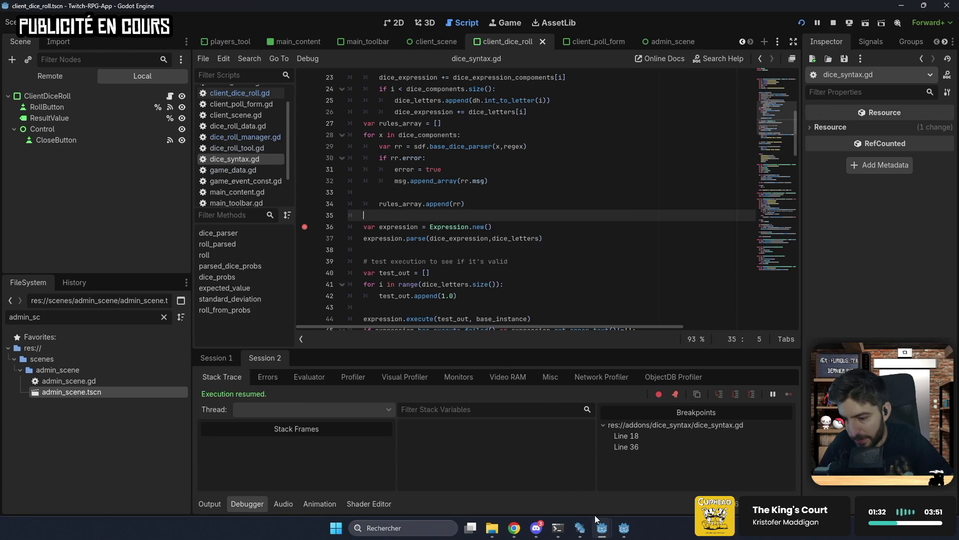
{"action": "mouse_move", "coordinate": [625, 528]}
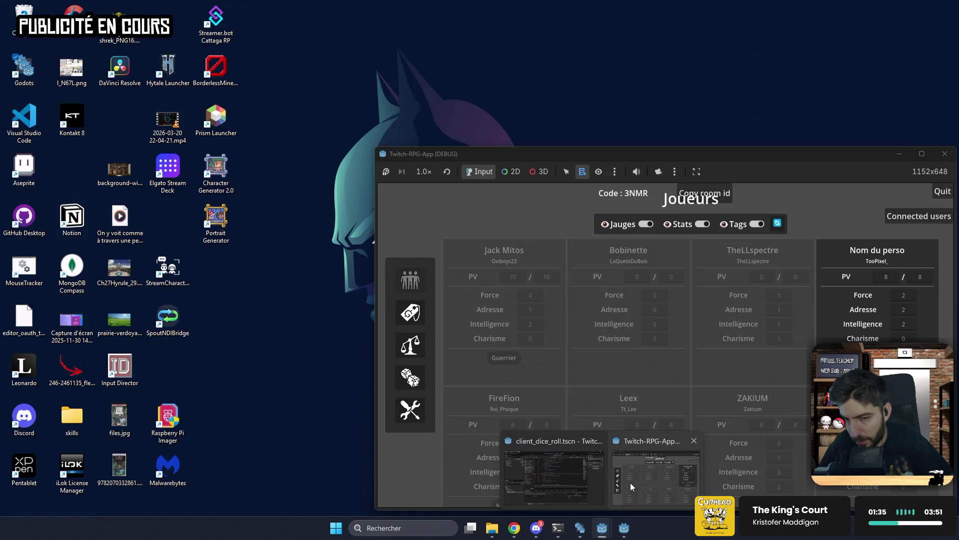
- Open the game's Jets de dés panel and enter 2 as the start of the dice formula
{"action": "left_click", "coordinate": [631, 481]}
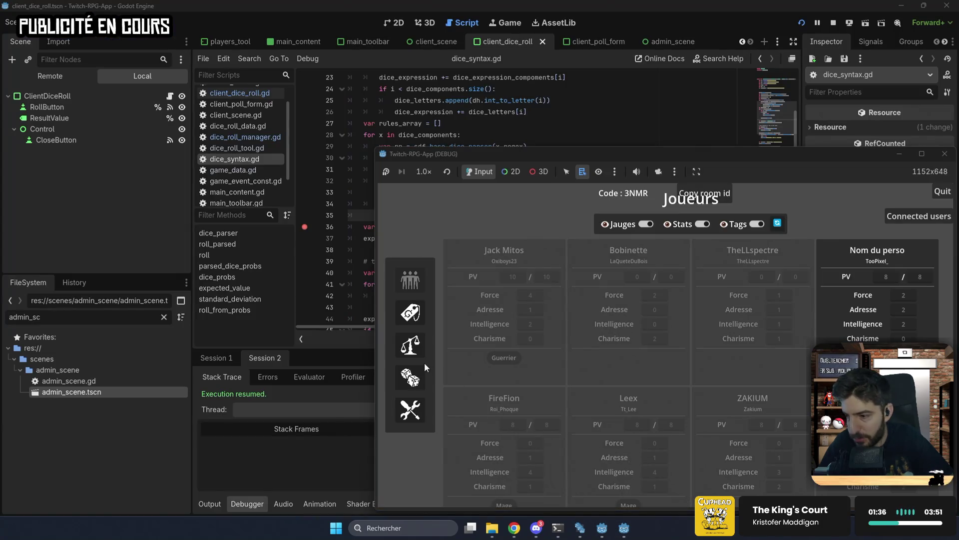
{"action": "left_click", "coordinate": [410, 378]}
{"action": "left_click", "coordinate": [611, 290]}
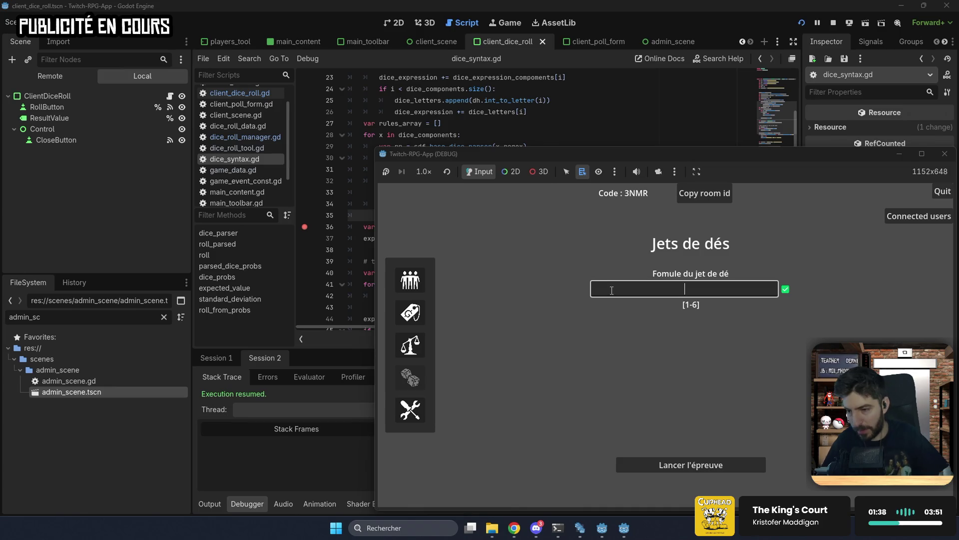
{"action": "type", "text": "26"}
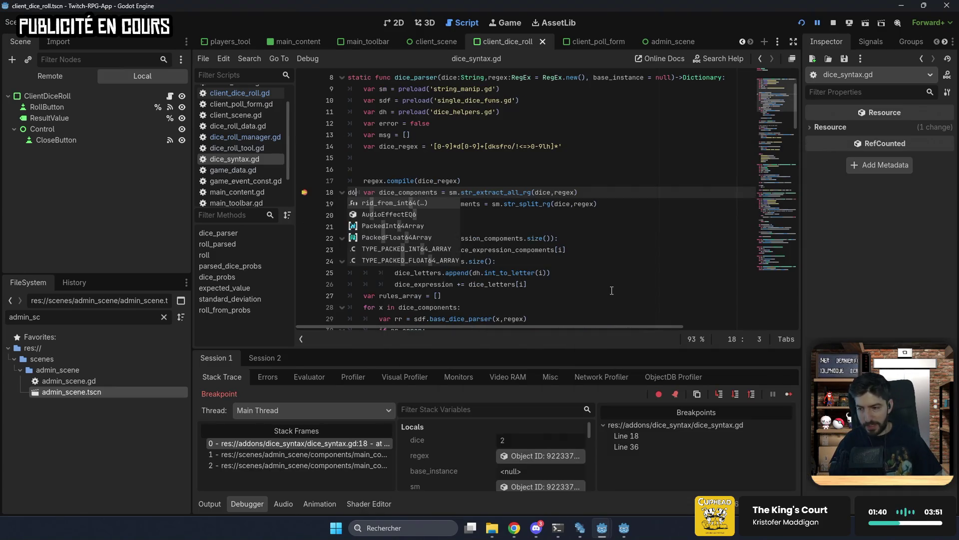
{"action": "key", "text": "BackSpace"}
{"action": "key", "text": "BackSpace"}
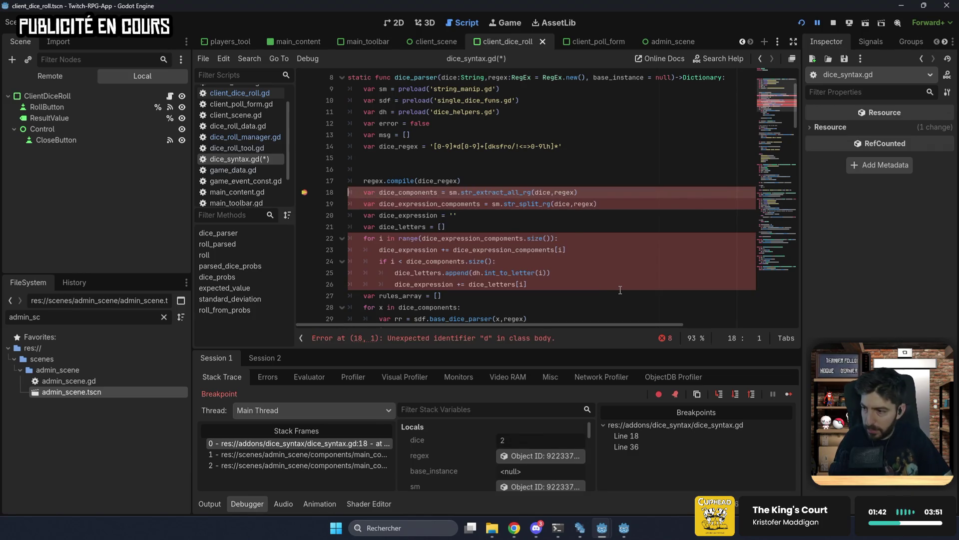
- Save dice_syntax.gd and clear the line 18 and line 36 breakpoints, continuing between them
{"action": "key", "text": "ctrl+s"}
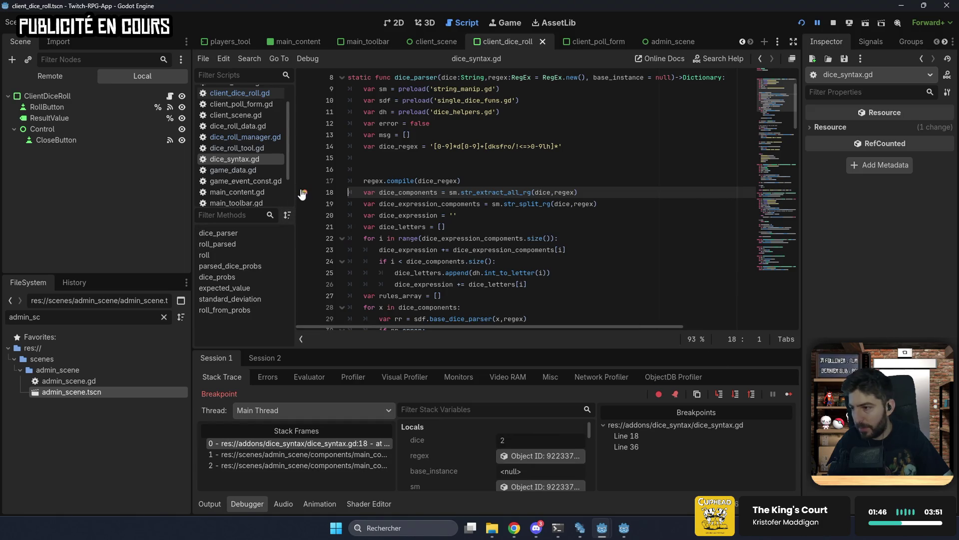
{"action": "left_click", "coordinate": [304, 192]}
{"action": "left_click", "coordinate": [788, 393]}
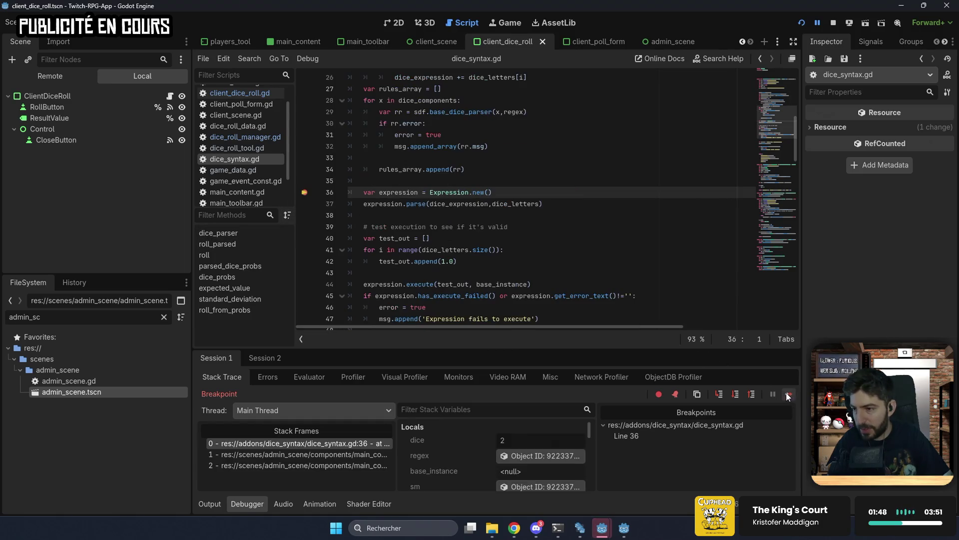
{"action": "left_click", "coordinate": [305, 192]}
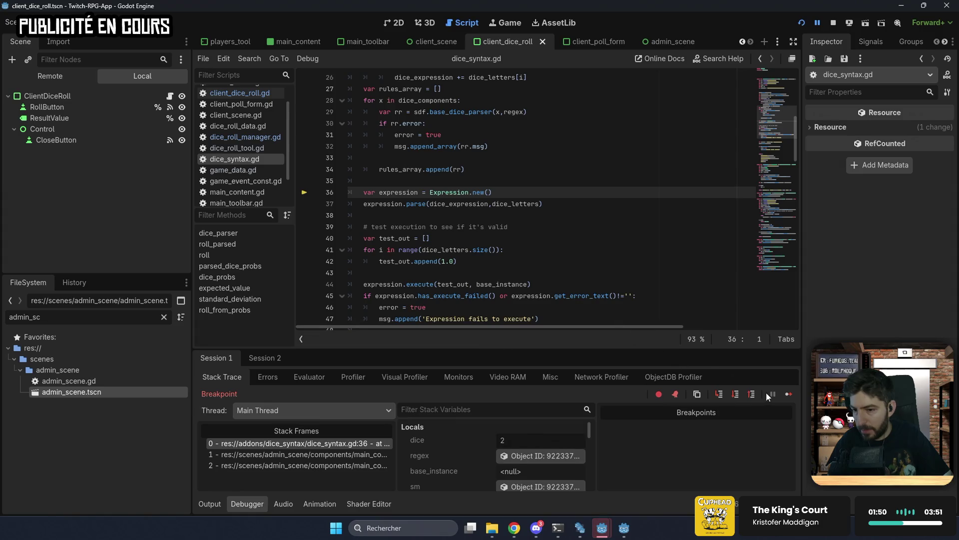
{"action": "left_click", "coordinate": [787, 396]}
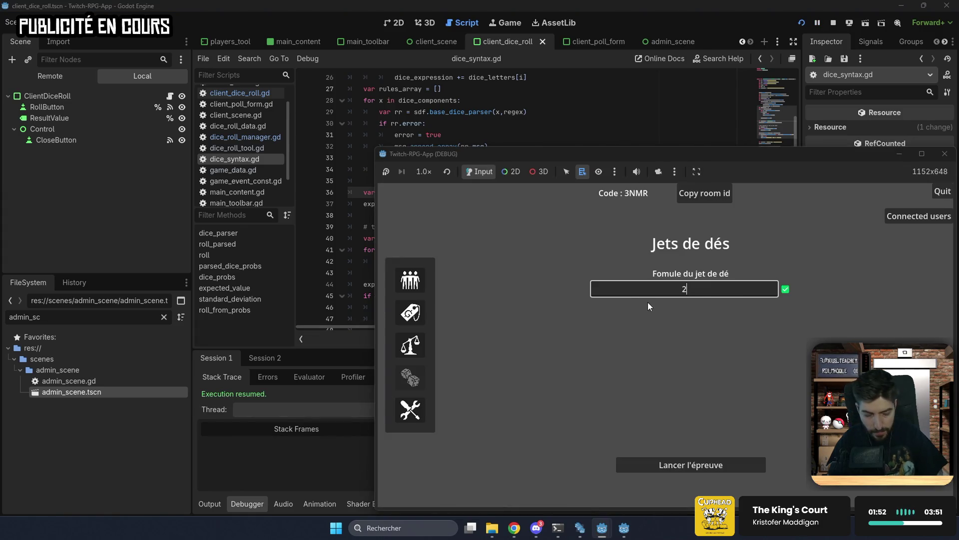
- Complete the dice formula as '2d6 + 1d10 + 9d2 + 1d7', fixing its spacing
{"action": "type", "text": "d6 + "}
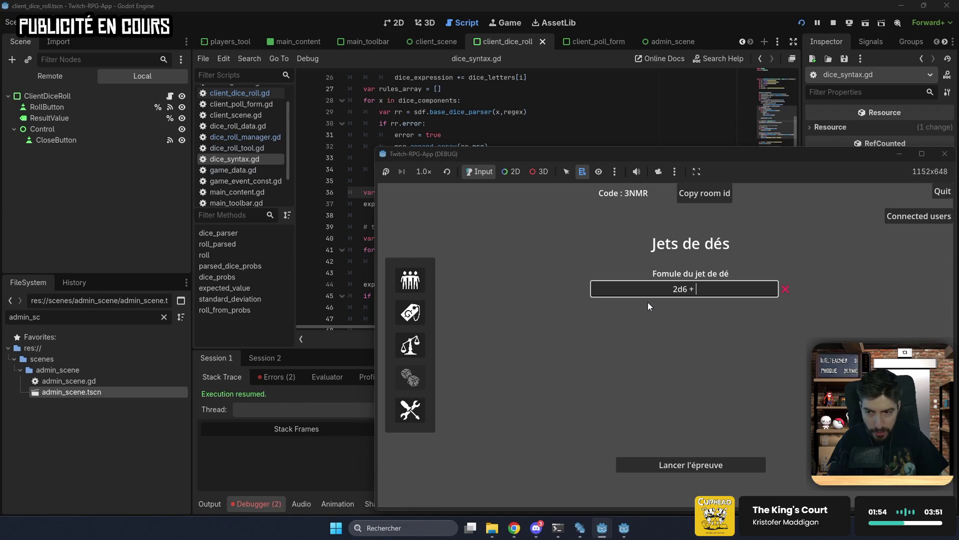
{"action": "type", "text": "1d10 +"}
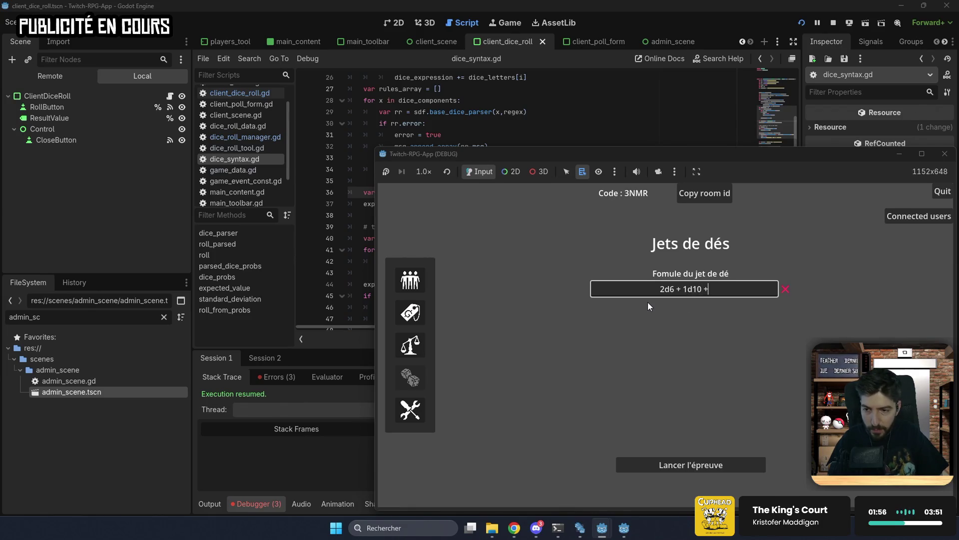
{"action": "type", "text": "9d2"}
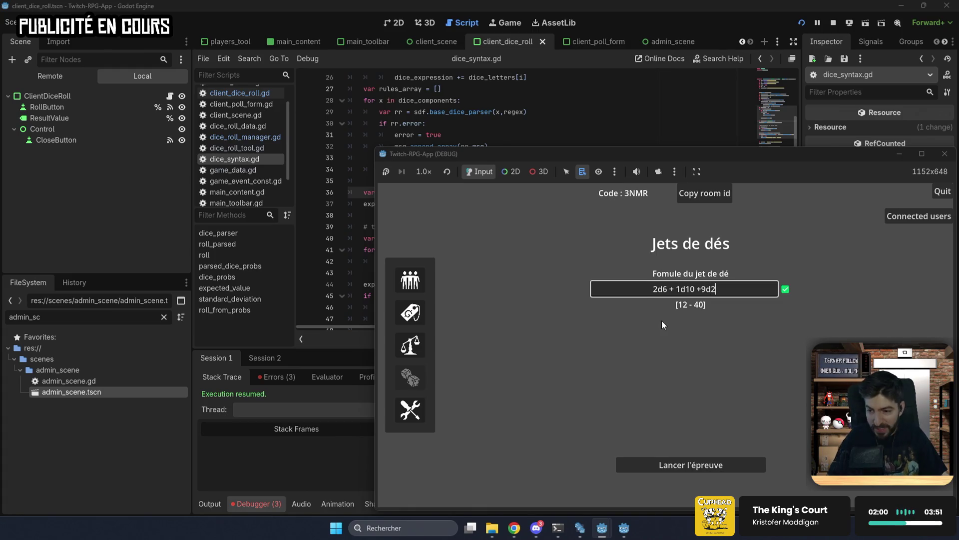
{"action": "key", "text": "BackSpace"}
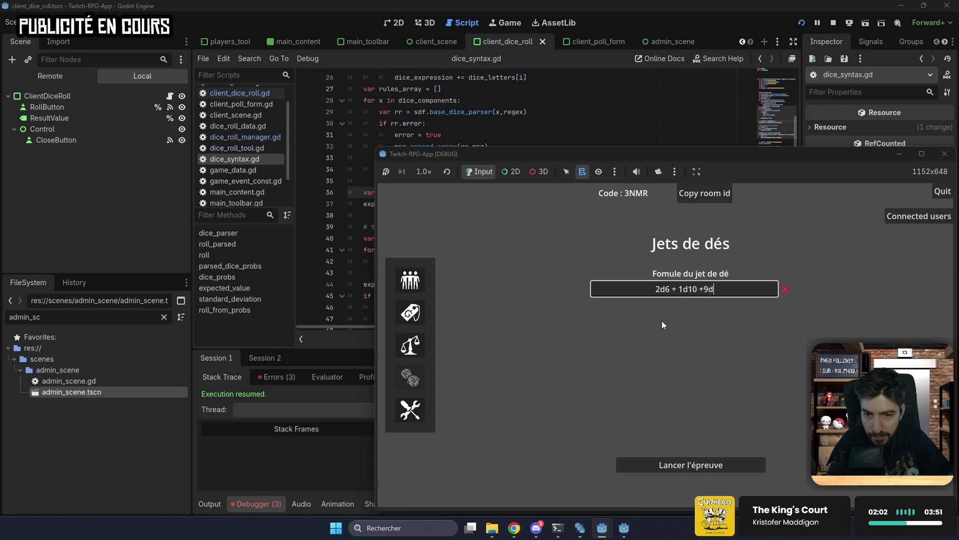
{"action": "type", "text": "2 +"}
{"action": "key", "text": "Left"}
{"action": "key", "text": "Left"}
{"action": "key", "text": "Left"}
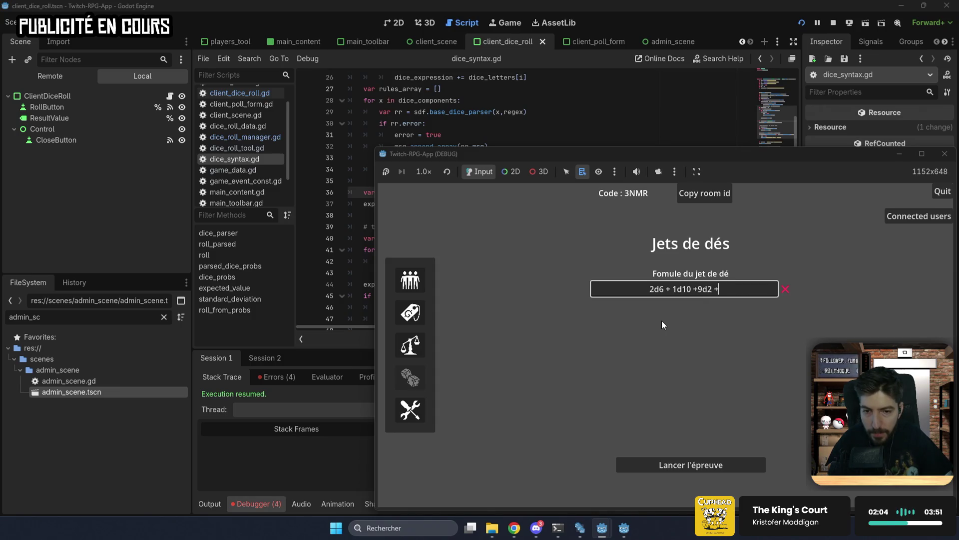
{"action": "key", "text": "Right"}
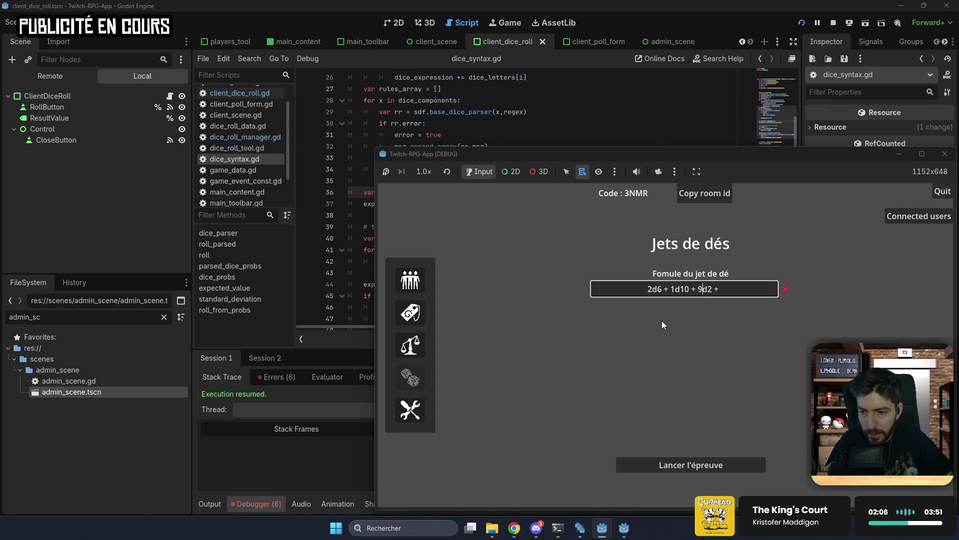
{"action": "key", "text": "End"}
{"action": "type", "text": "1"}
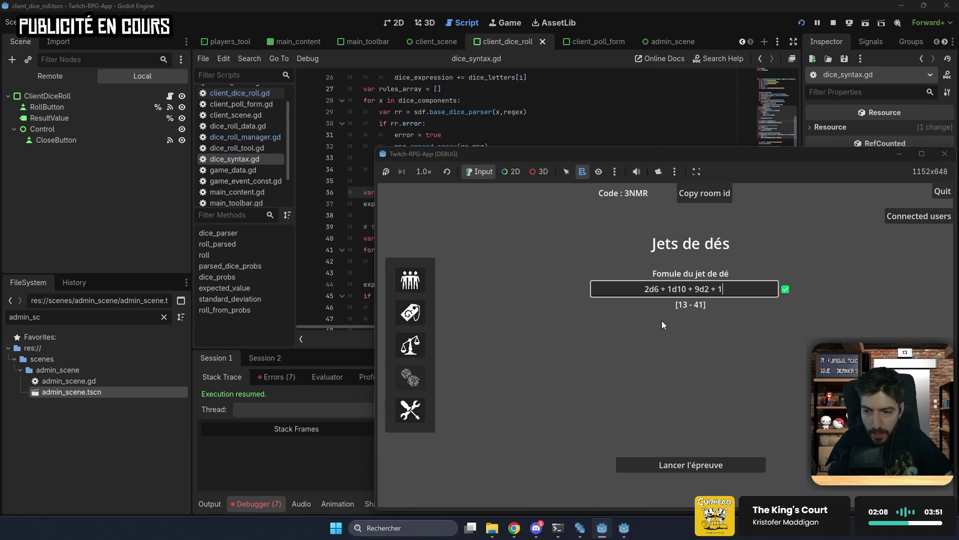
{"action": "type", "text": "d"}
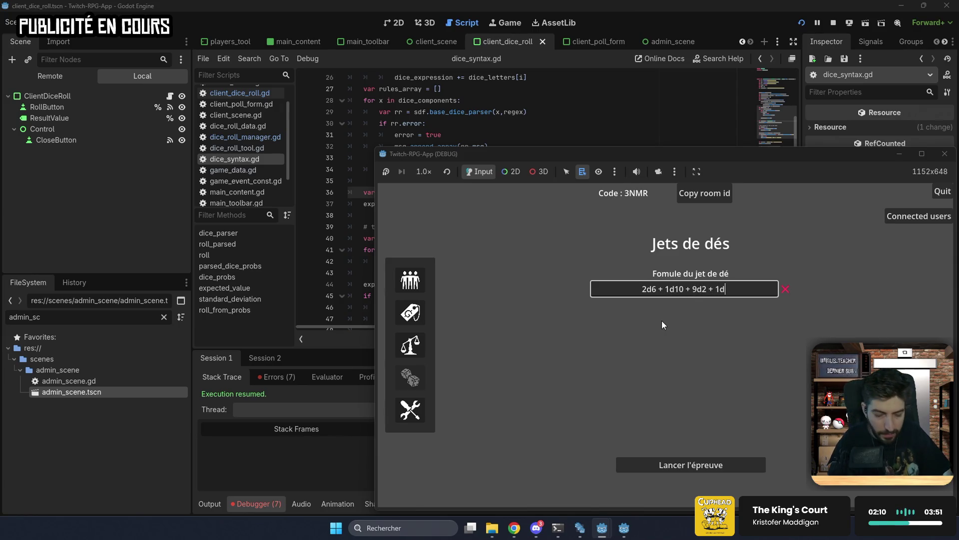
{"action": "type", "text": "7"}
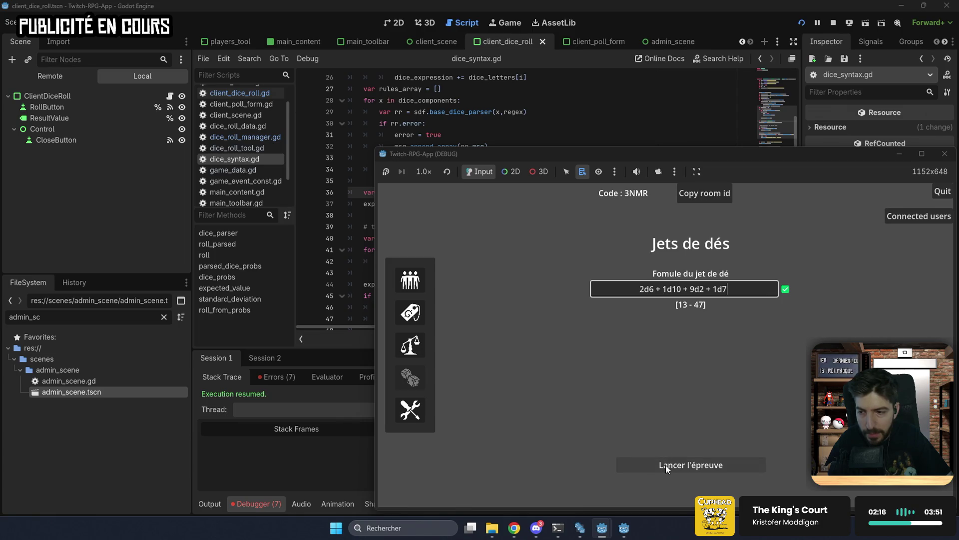
- Trigger a dice roll with 'Lancer l'épreuve' in the game so the debugger pauses
{"action": "left_click", "coordinate": [309, 201]}
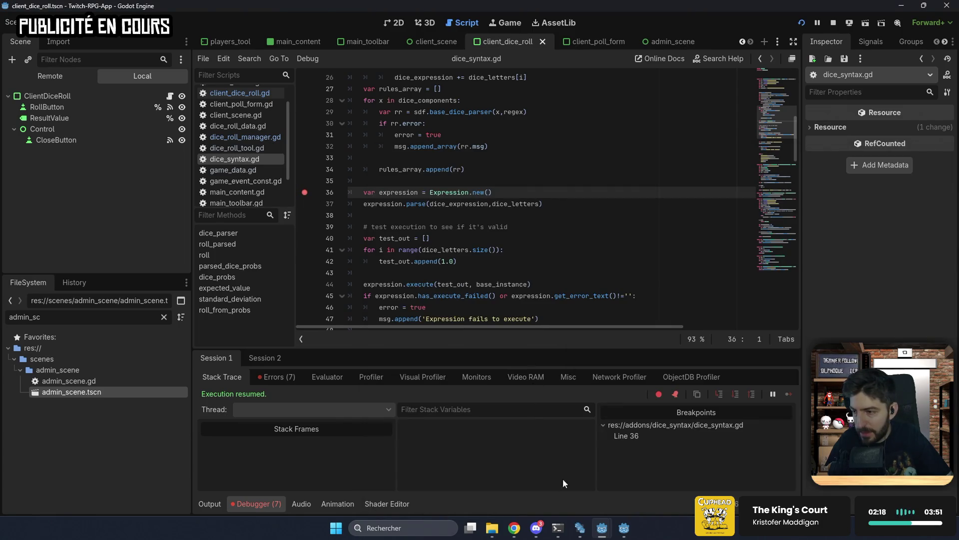
{"action": "mouse_move", "coordinate": [602, 531]}
{"action": "left_click", "coordinate": [653, 487]}
{"action": "left_click", "coordinate": [652, 466]}
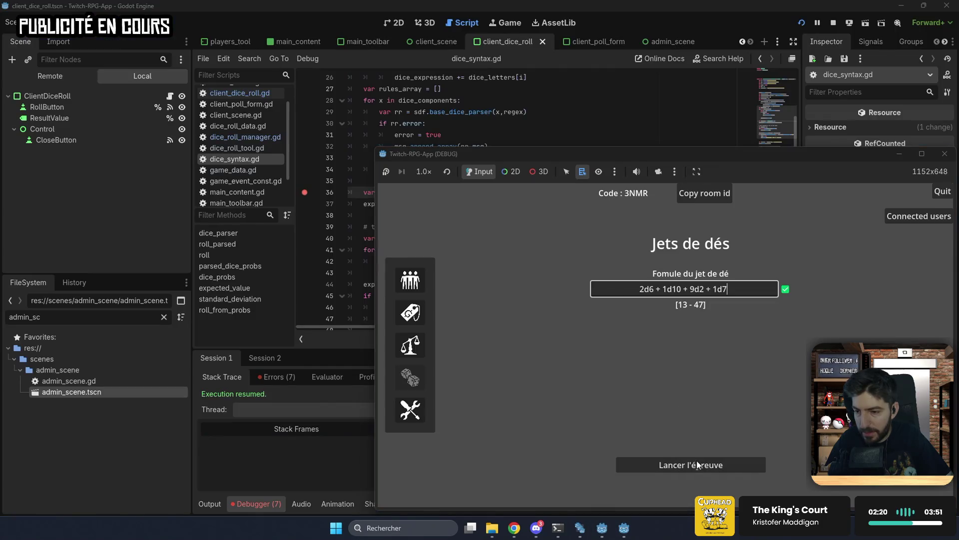
{"action": "scroll", "coordinate": [518, 451], "scroll_direction": "down", "scroll_amount": 5}
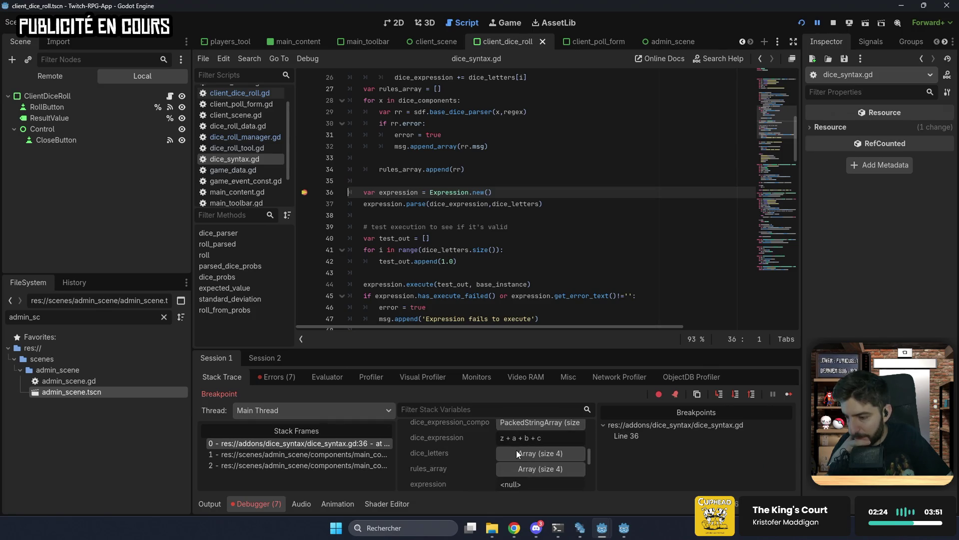
- Expand rules_array and its first dice rule entry in Stack Variables
{"action": "left_click", "coordinate": [535, 466]}
{"action": "left_click", "coordinate": [624, 528]}
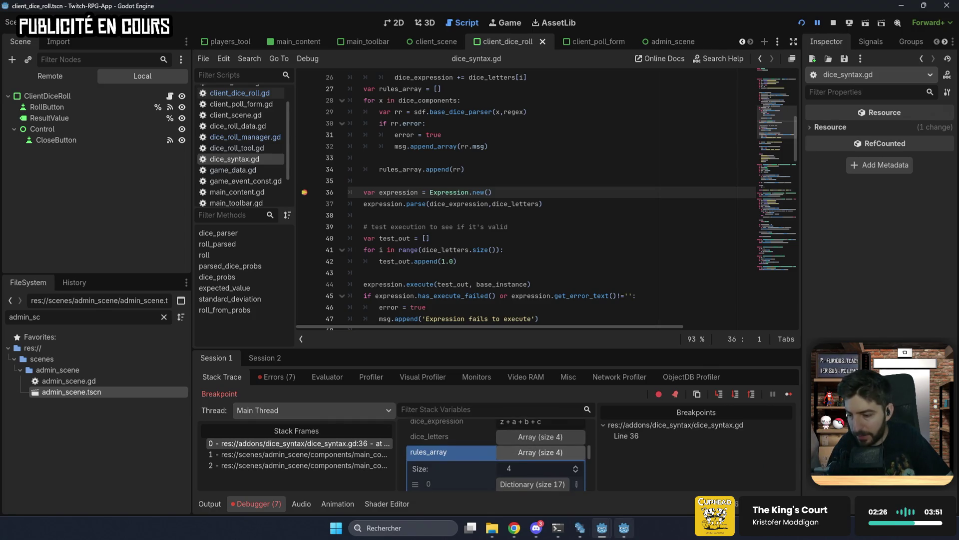
{"action": "mouse_move", "coordinate": [622, 530]}
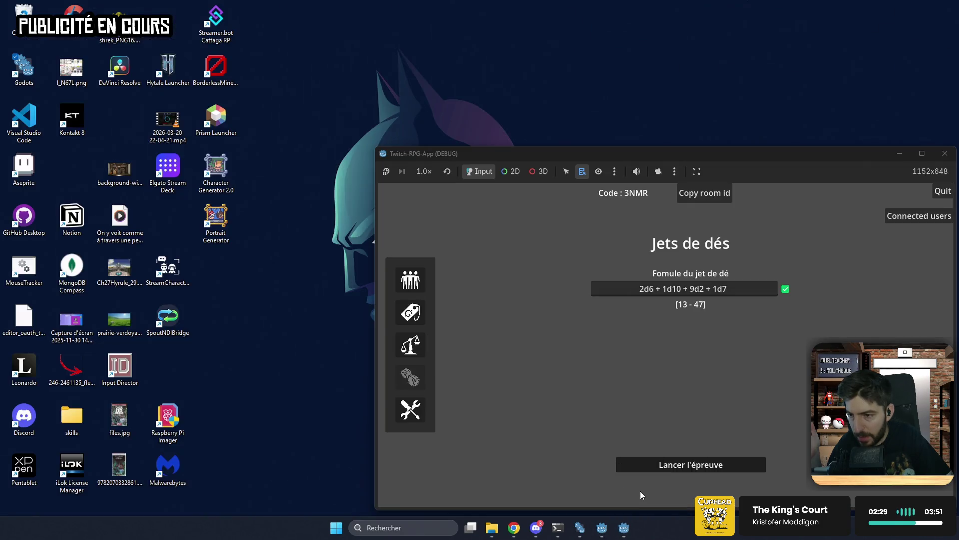
{"action": "left_click", "coordinate": [640, 491]}
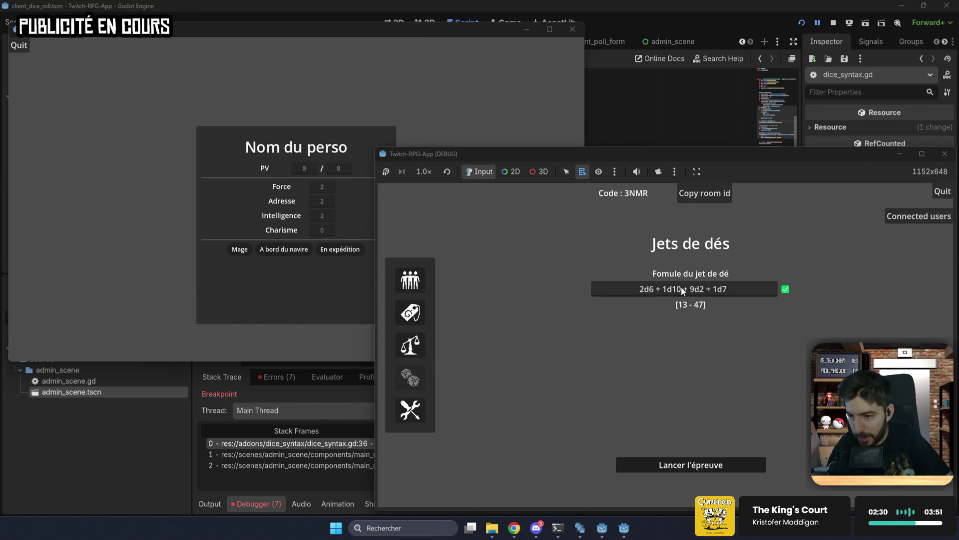
{"action": "left_click", "coordinate": [630, 22]}
{"action": "scroll", "coordinate": [514, 462], "scroll_direction": "down", "scroll_amount": 3}
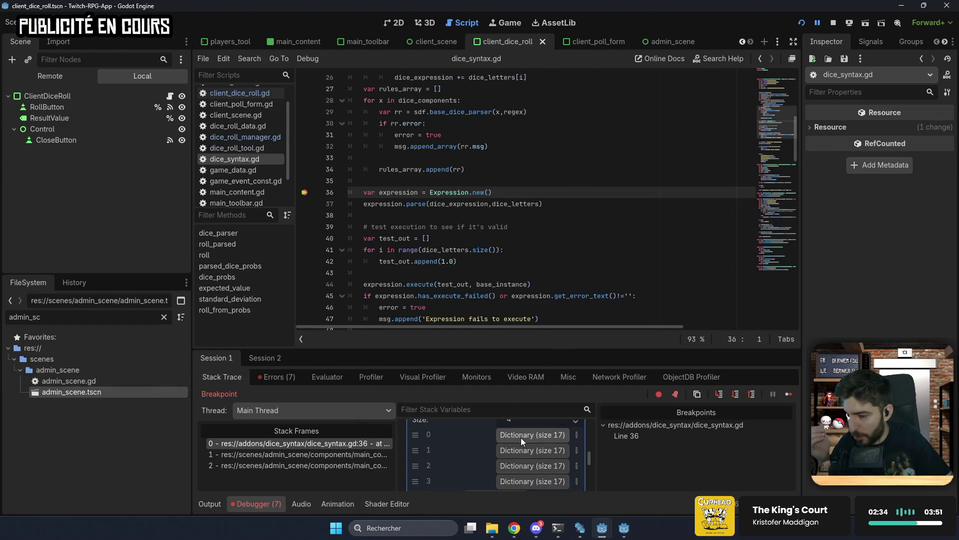
{"action": "left_click", "coordinate": [520, 435]}
{"action": "scroll", "coordinate": [521, 437], "scroll_direction": "down", "scroll_amount": 5}
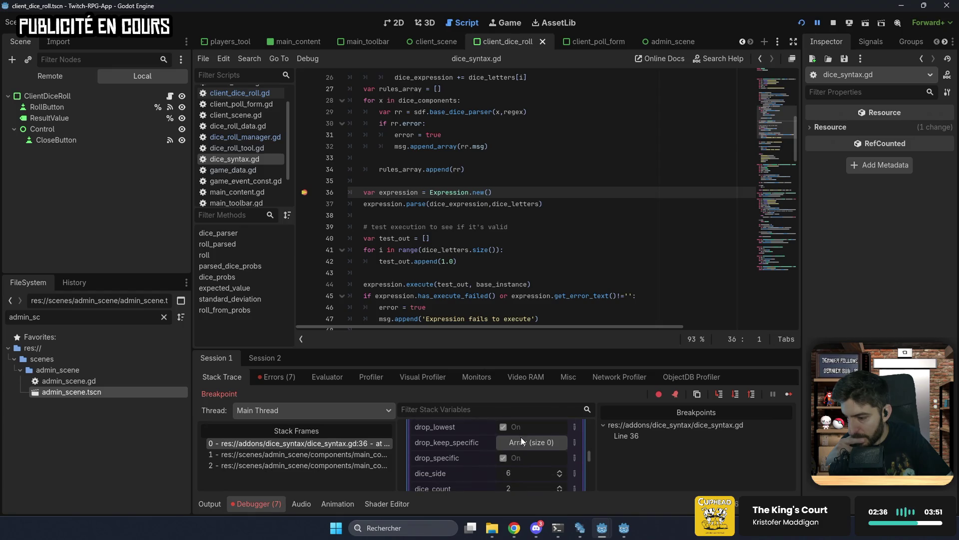
{"action": "scroll", "coordinate": [521, 440], "scroll_direction": "down", "scroll_amount": 1}
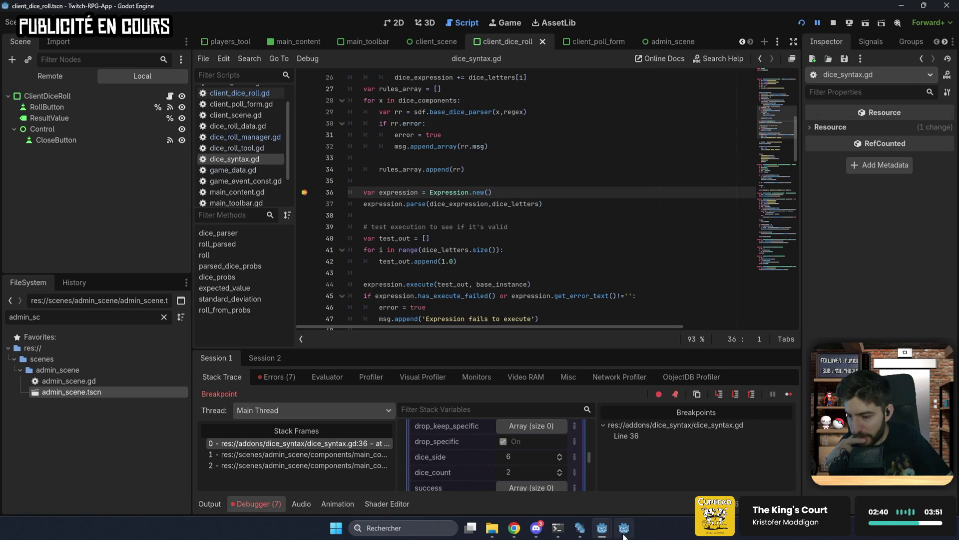
- Collapse the first dice rule and inspect the second rule's values
{"action": "mouse_move", "coordinate": [624, 535]}
{"action": "left_click", "coordinate": [575, 470]}
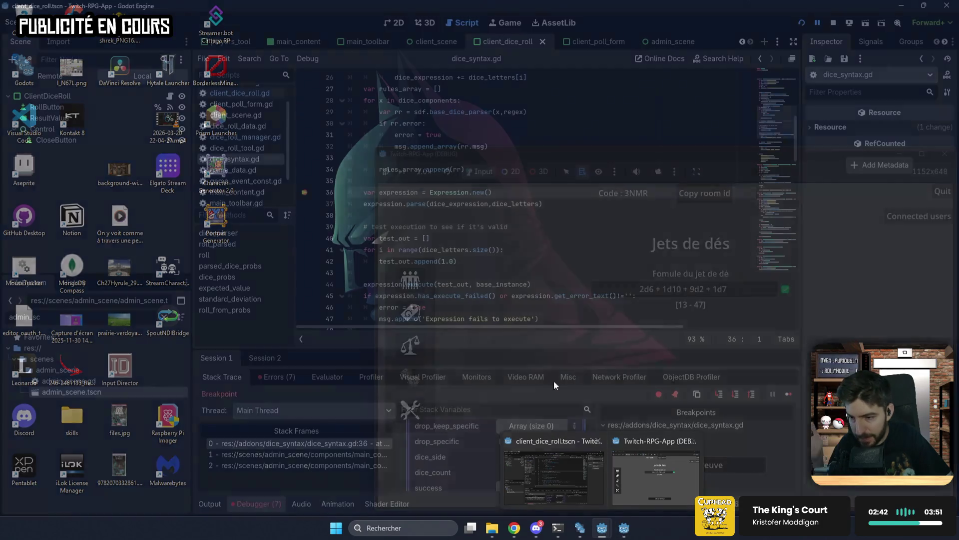
{"action": "scroll", "coordinate": [473, 429], "scroll_direction": "up", "scroll_amount": 5}
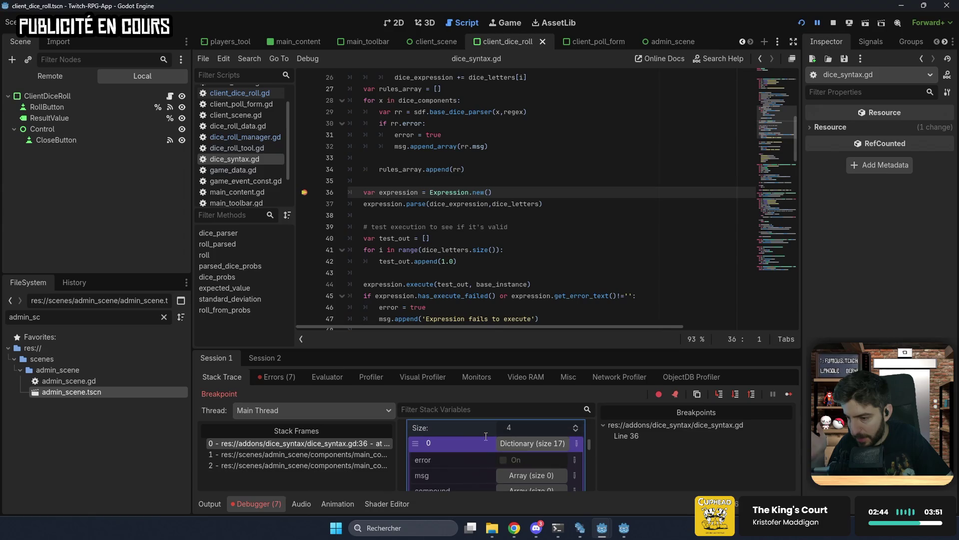
{"action": "left_click", "coordinate": [511, 443]}
{"action": "left_click", "coordinate": [516, 461]}
{"action": "scroll", "coordinate": [514, 461], "scroll_direction": "down", "scroll_amount": 3}
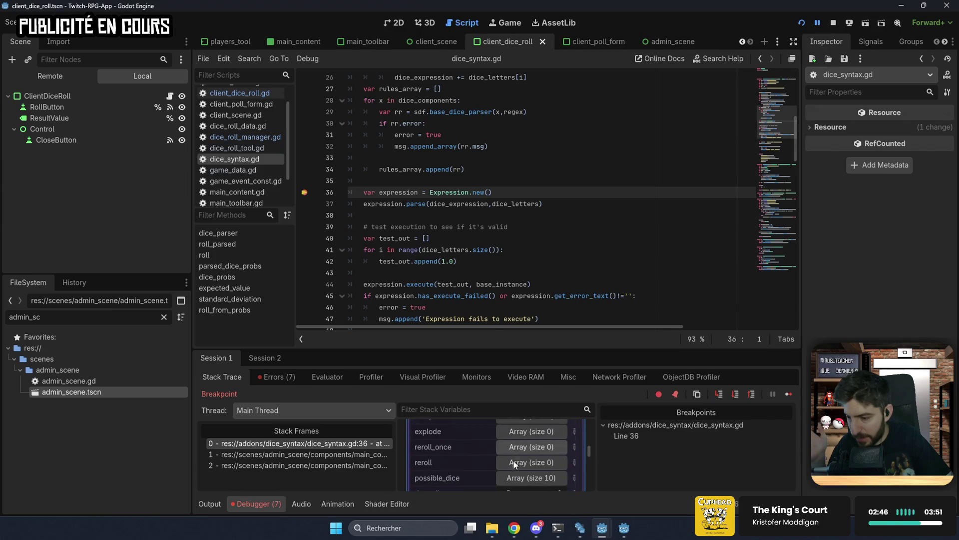
{"action": "scroll", "coordinate": [521, 455], "scroll_direction": "down", "scroll_amount": 2}
{"action": "scroll", "coordinate": [518, 450], "scroll_direction": "up", "scroll_amount": 4}
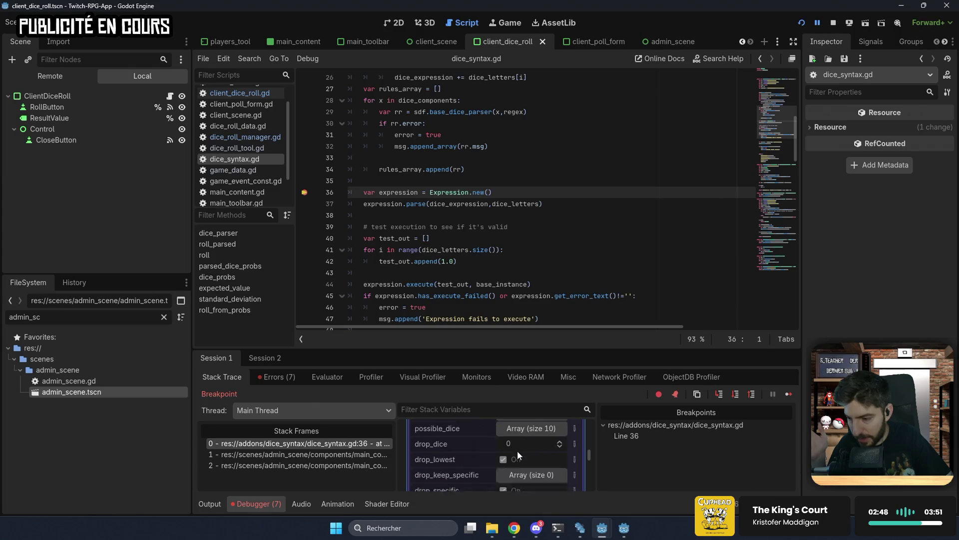
{"action": "scroll", "coordinate": [516, 448], "scroll_direction": "up", "scroll_amount": 3}
{"action": "scroll", "coordinate": [516, 440], "scroll_direction": "down", "scroll_amount": 2}
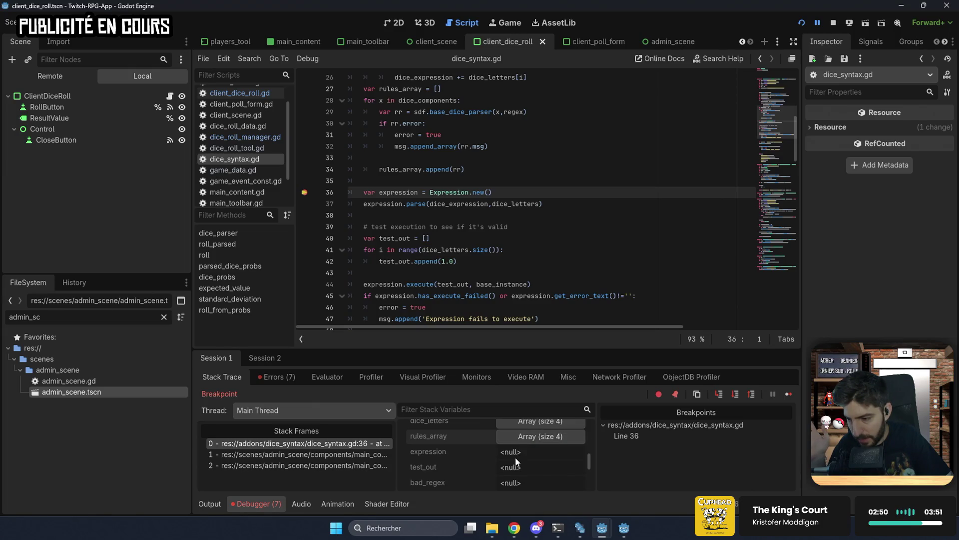
{"action": "scroll", "coordinate": [518, 450], "scroll_direction": "up", "scroll_amount": 2}
- Inspect the third dice rule's values, then bring up the dice_syntax_gd GitHub page
{"action": "left_click", "coordinate": [518, 484]}
{"action": "scroll", "coordinate": [517, 480], "scroll_direction": "down", "scroll_amount": 2}
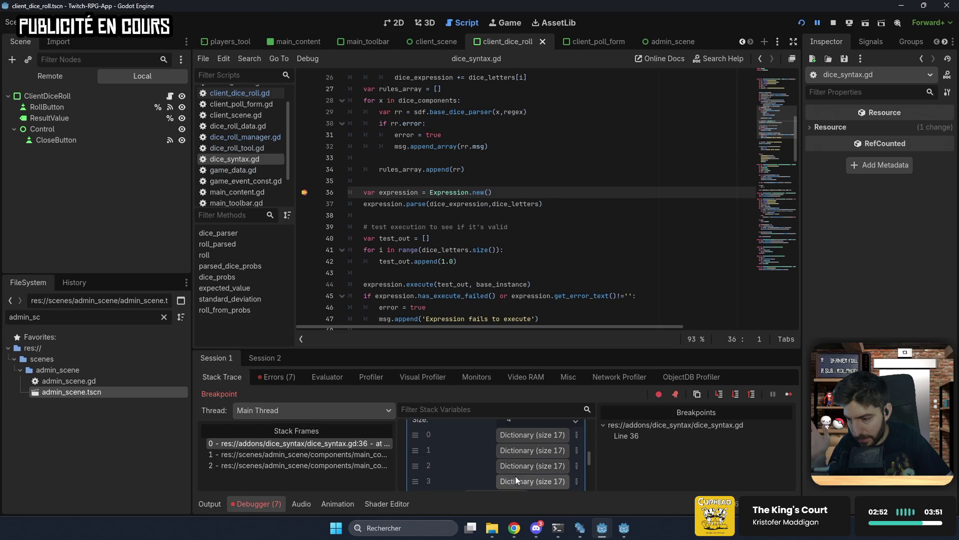
{"action": "left_click", "coordinate": [520, 460]}
{"action": "scroll", "coordinate": [517, 452], "scroll_direction": "down", "scroll_amount": 5}
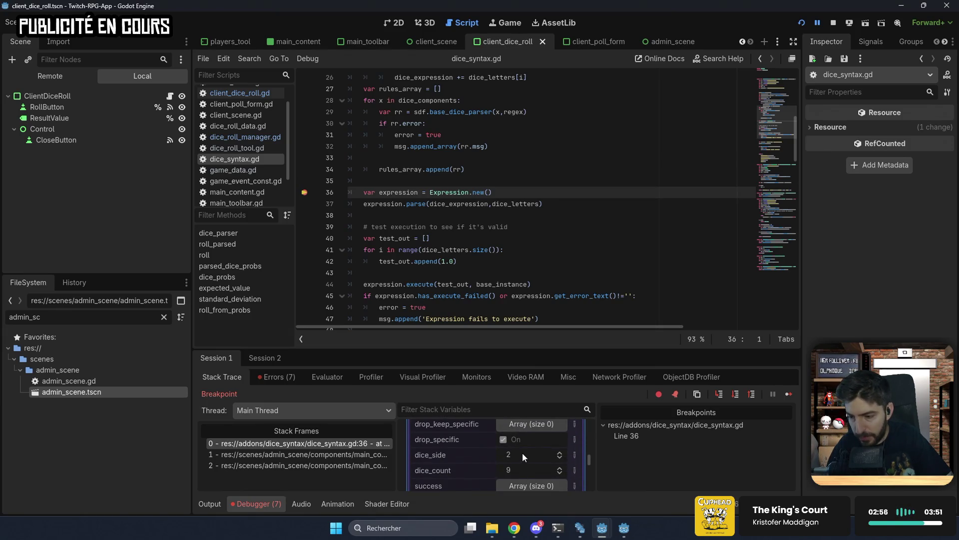
{"action": "scroll", "coordinate": [522, 451], "scroll_direction": "up", "scroll_amount": 5}
{"action": "scroll", "coordinate": [523, 449], "scroll_direction": "down", "scroll_amount": 5}
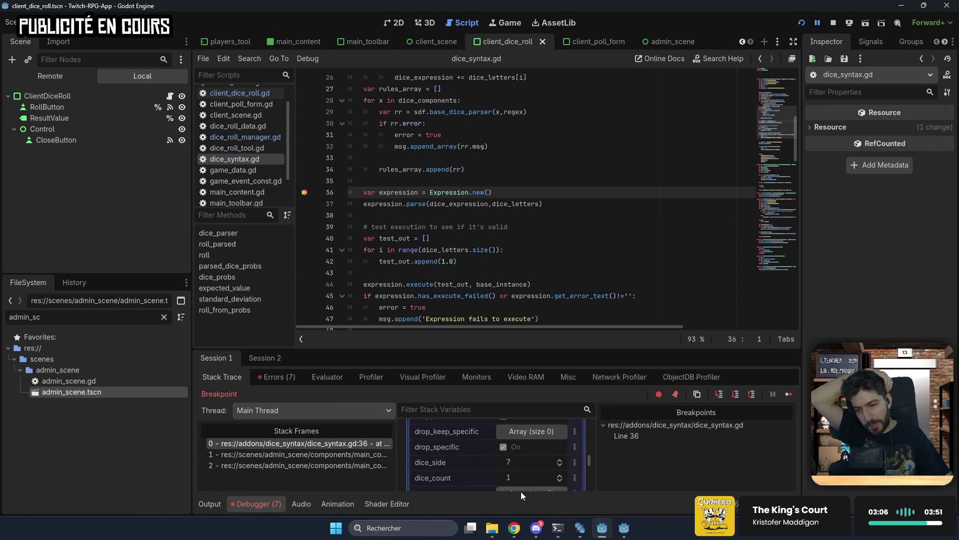
{"action": "left_click", "coordinate": [514, 527]}
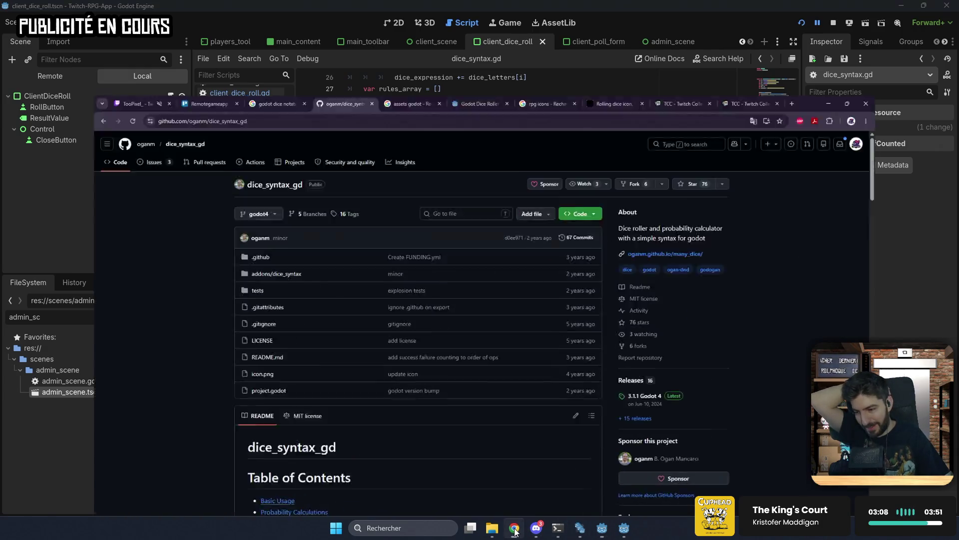
- Browse the Godot Dice Roller asset page's screenshots, then switch back to the Godot editor
{"action": "left_click", "coordinate": [483, 7]}
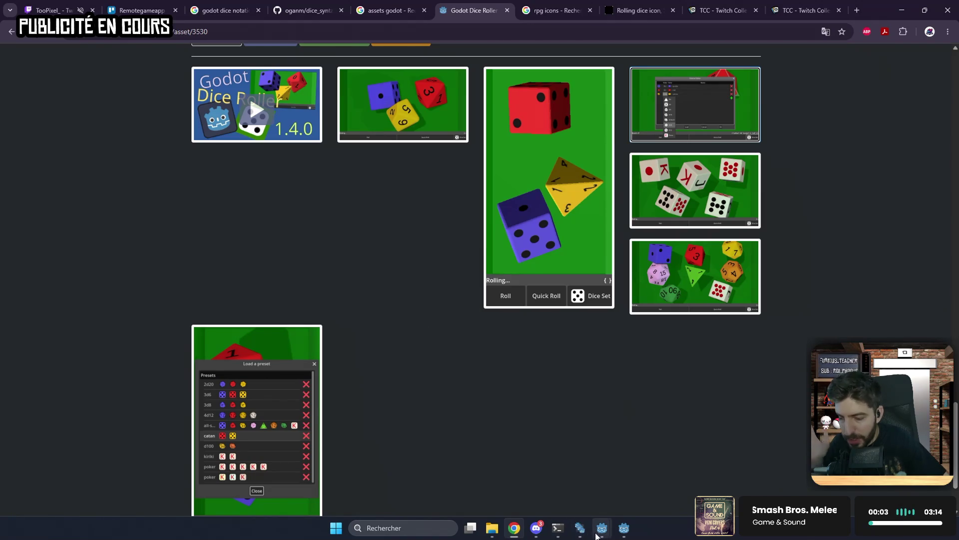
{"action": "mouse_move", "coordinate": [602, 528]}
{"action": "left_click", "coordinate": [587, 467]}
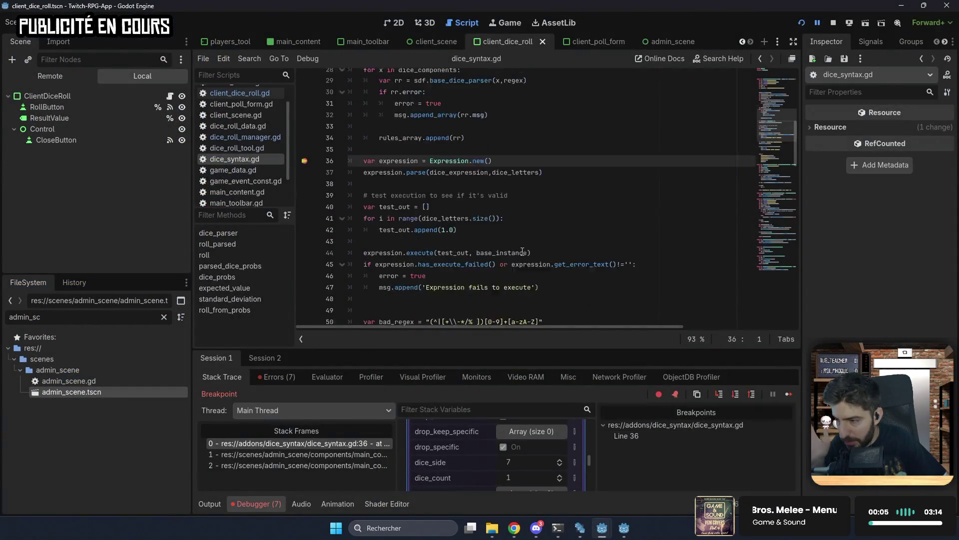
- Move the return dictionary's closing brace onto its own unindented line
{"action": "scroll", "coordinate": [522, 251], "scroll_direction": "down", "scroll_amount": 6}
{"action": "scroll", "coordinate": [522, 251], "scroll_direction": "down", "scroll_amount": 1}
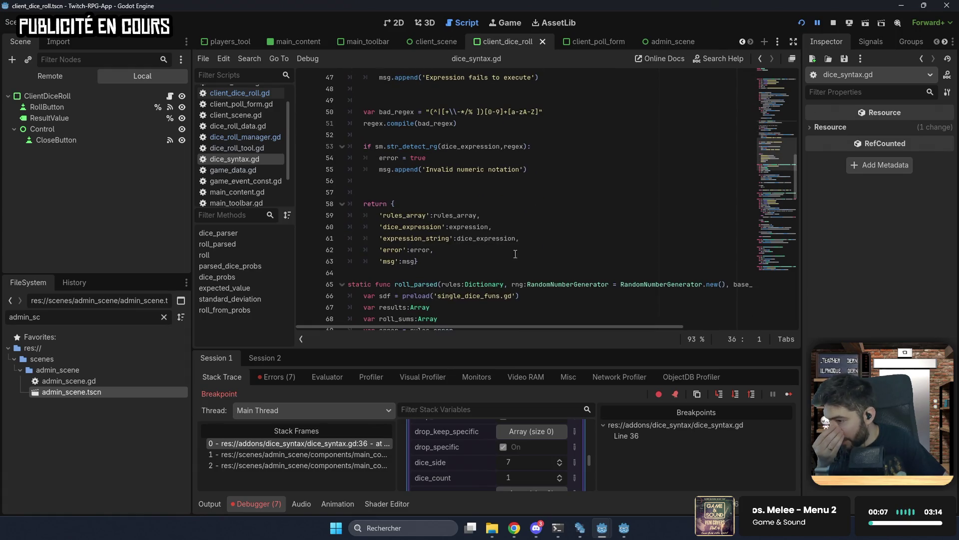
{"action": "left_click", "coordinate": [416, 260]}
{"action": "key", "text": "Return"}
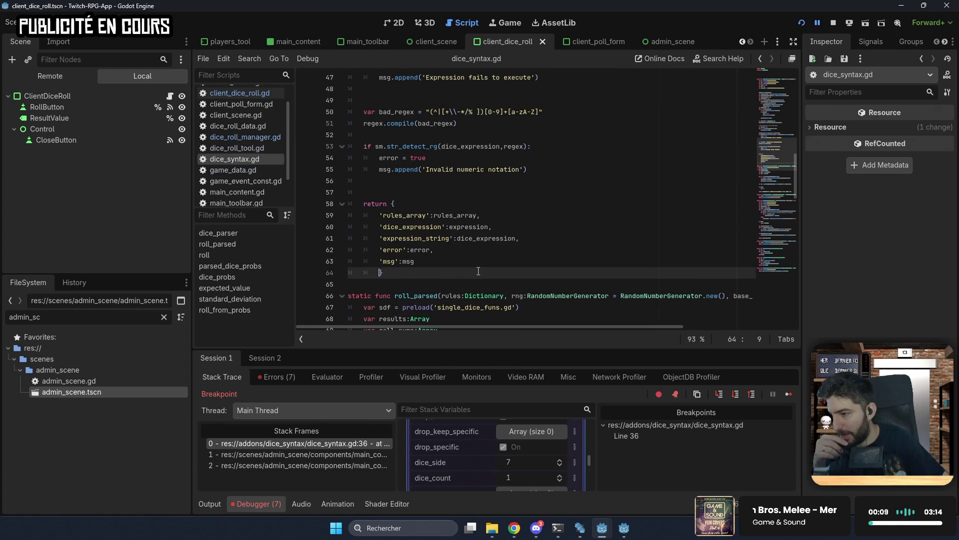
{"action": "key", "text": "BackSpace"}
{"action": "left_click", "coordinate": [456, 259]}
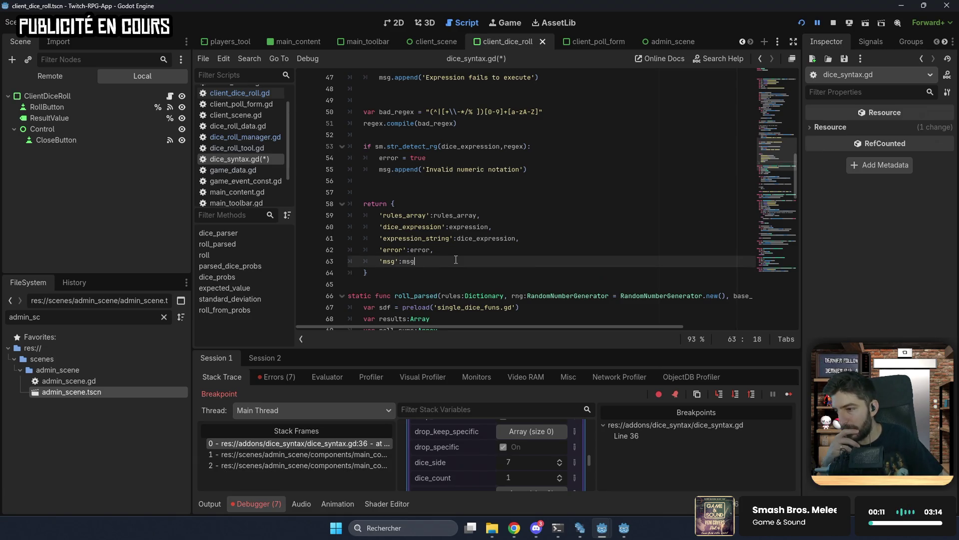
{"action": "mouse_move", "coordinate": [448, 215]}
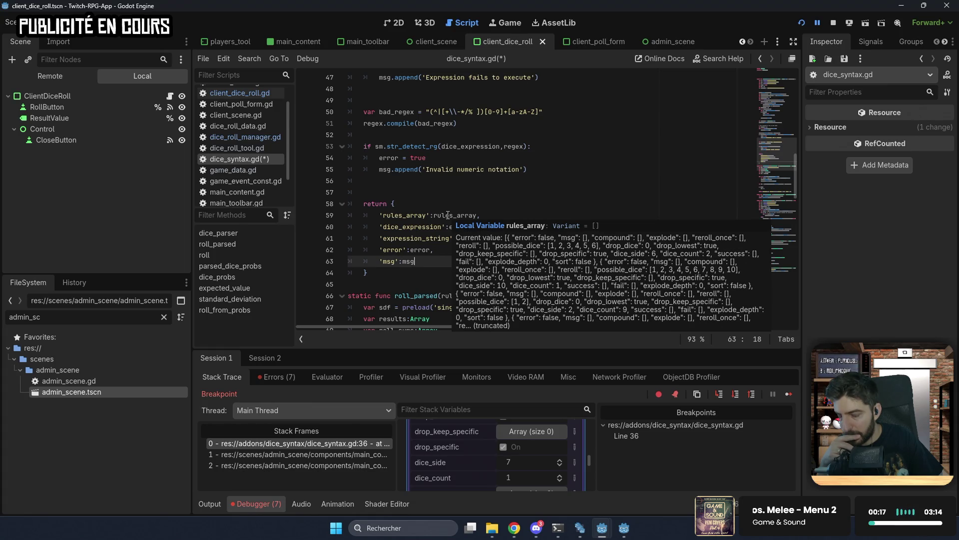
- Remove the line-36 breakpoint and save dice_syntax.gd
{"action": "scroll", "coordinate": [416, 215], "scroll_direction": "up", "scroll_amount": 4}
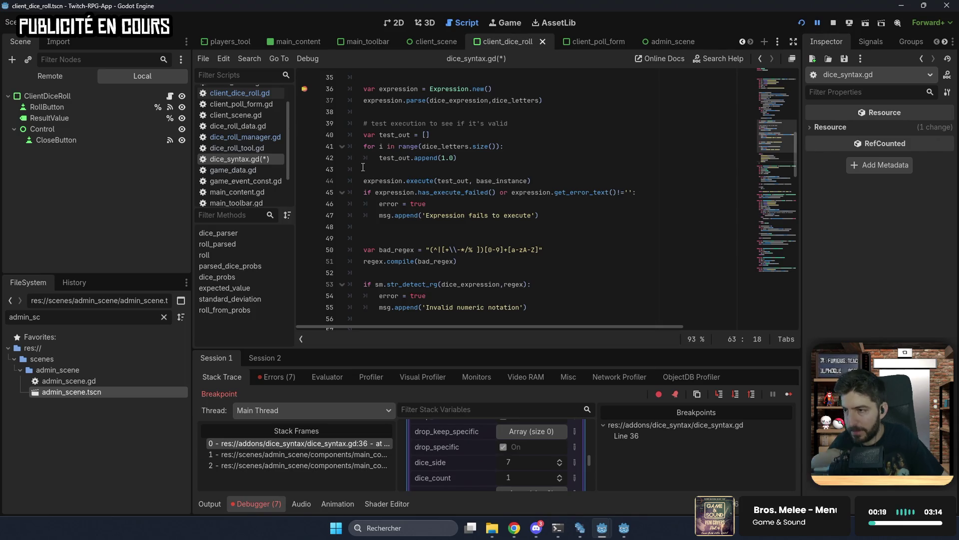
{"action": "left_click", "coordinate": [304, 89]}
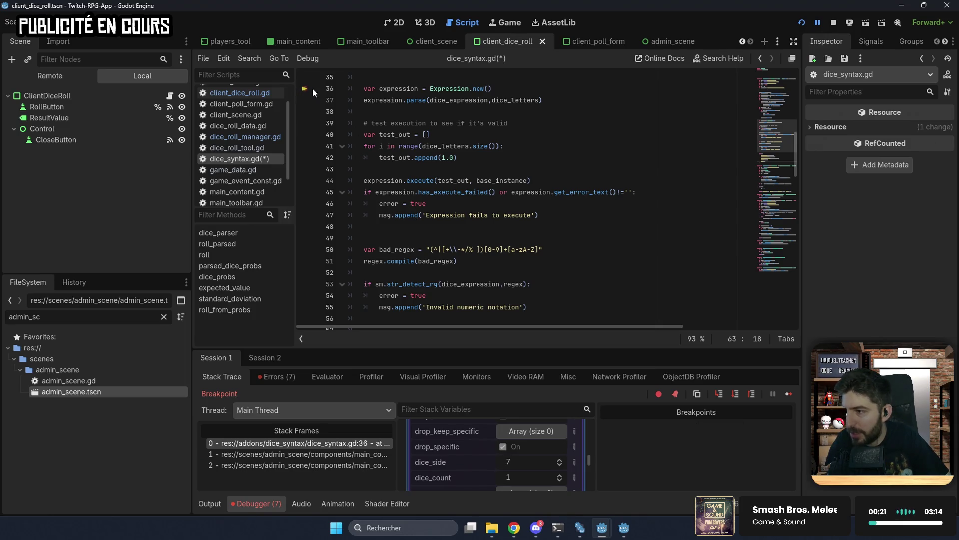
{"action": "key", "text": "ctrl+s"}
- Add print(parsed_dice) after the dice_parser call in client_dice_roll.gd, resume, and show Output
{"action": "left_click", "coordinate": [244, 135]}
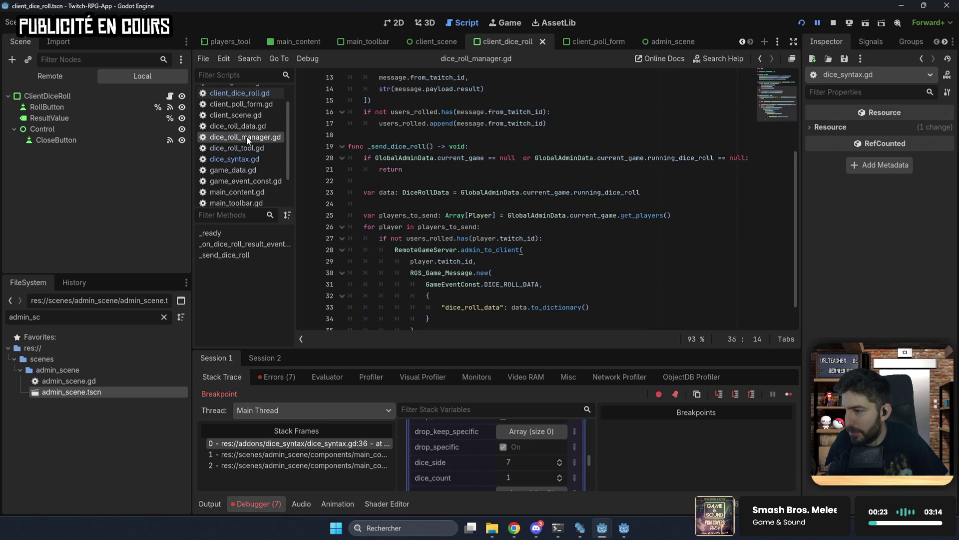
{"action": "left_click", "coordinate": [254, 94]}
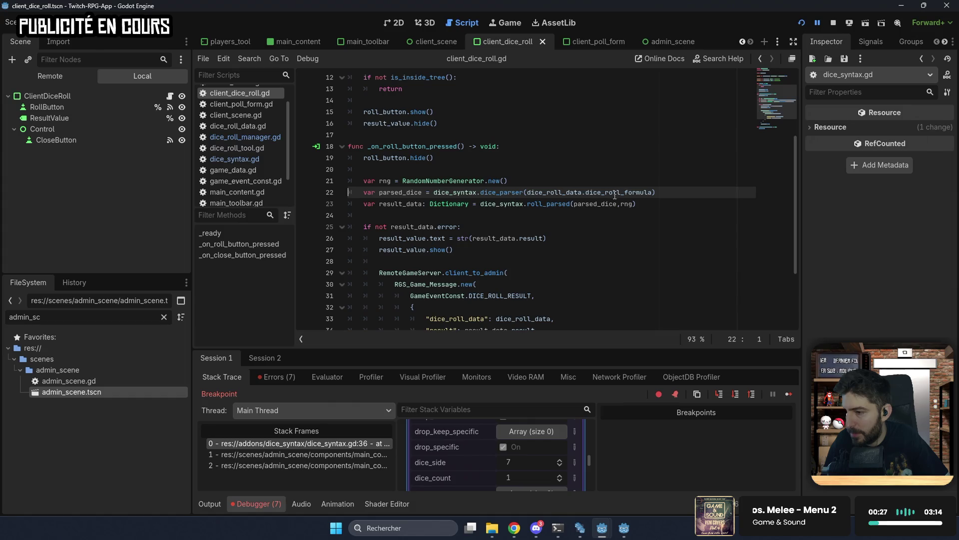
{"action": "left_click", "coordinate": [662, 193]}
{"action": "key", "text": "Return"}
{"action": "type", "text": "print(parsed_dice"}
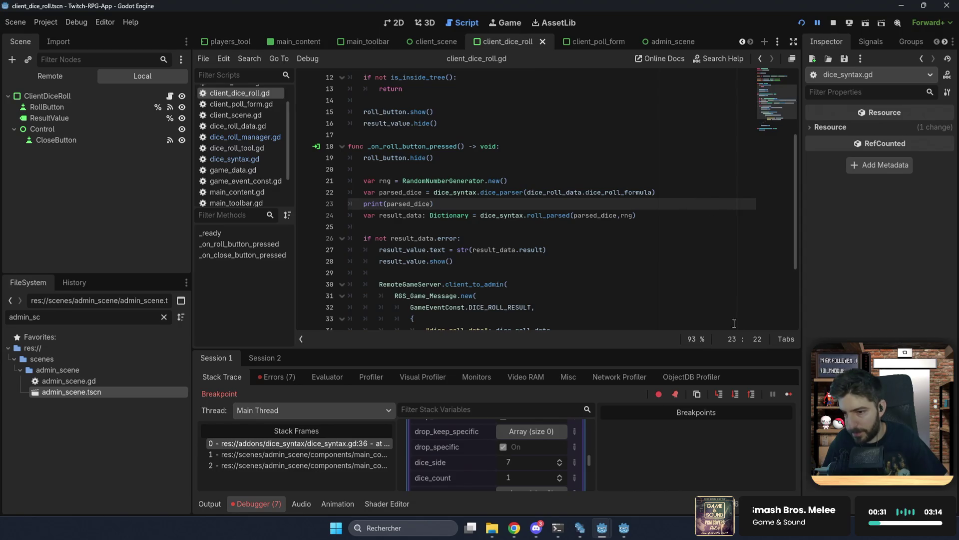
{"action": "key", "text": "F12"}
{"action": "left_click", "coordinate": [214, 504]}
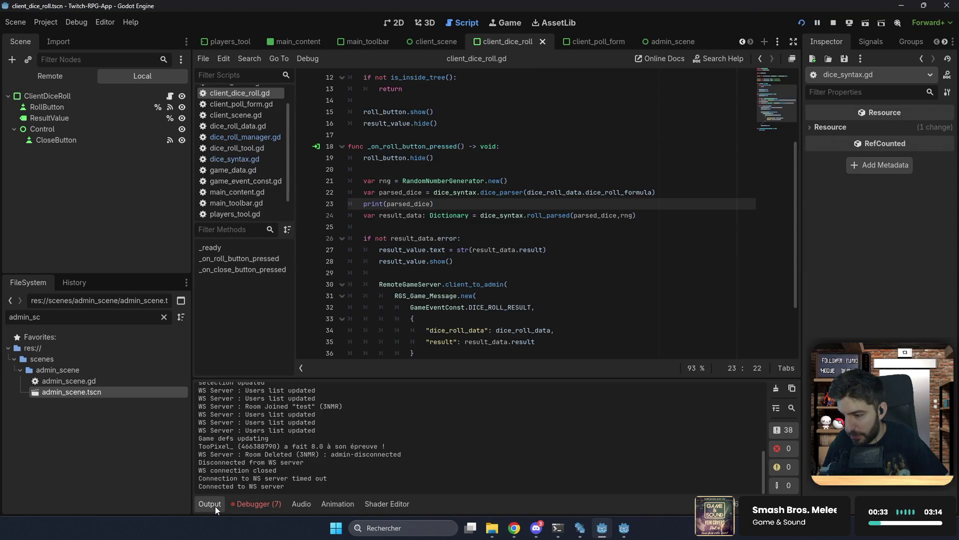
- Join the game with room code 3nmr from the first game window
{"action": "left_click", "coordinate": [625, 527]}
{"action": "mouse_move", "coordinate": [602, 527]}
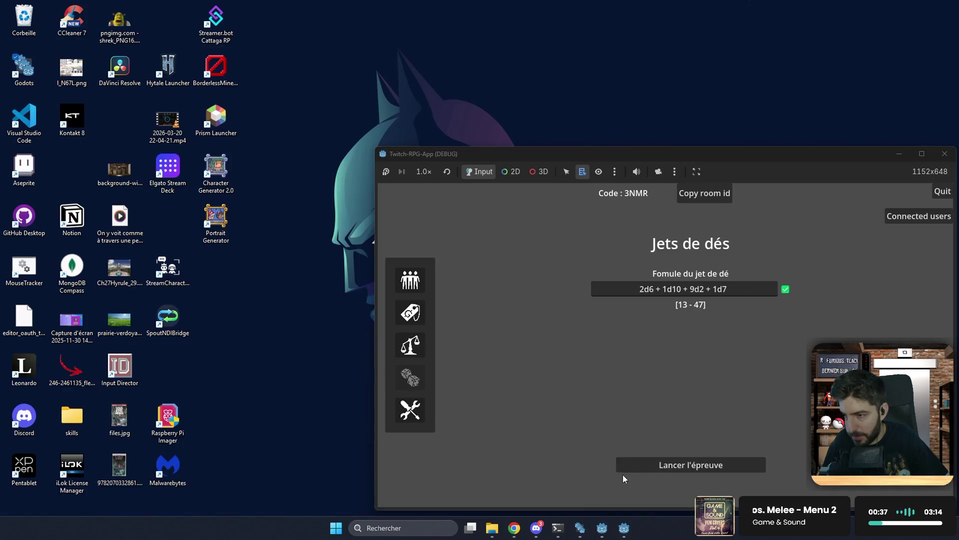
{"action": "left_click", "coordinate": [623, 475]}
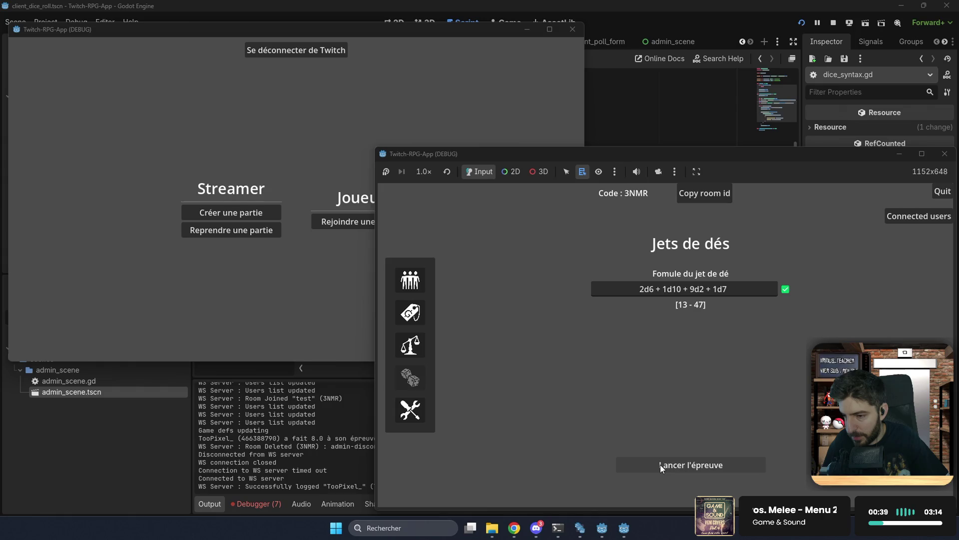
{"action": "left_click", "coordinate": [346, 227]}
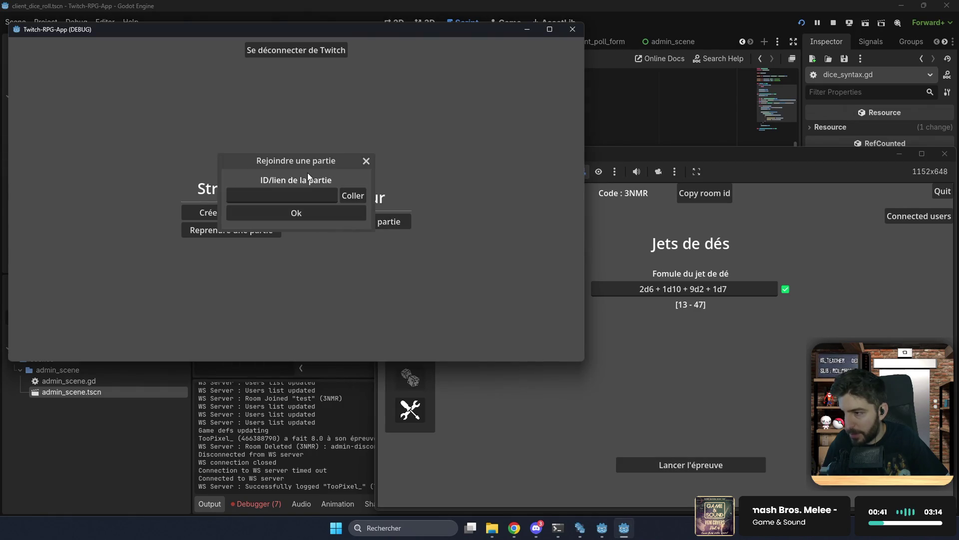
{"action": "left_click", "coordinate": [308, 194]}
{"action": "type", "text": "3"}
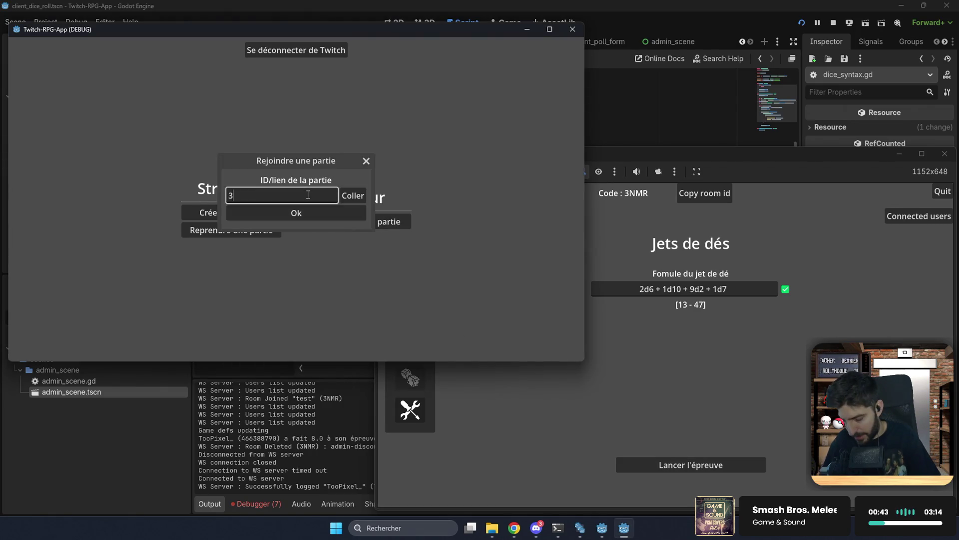
{"action": "type", "text": "nmr"}
{"action": "left_click", "coordinate": [330, 211]}
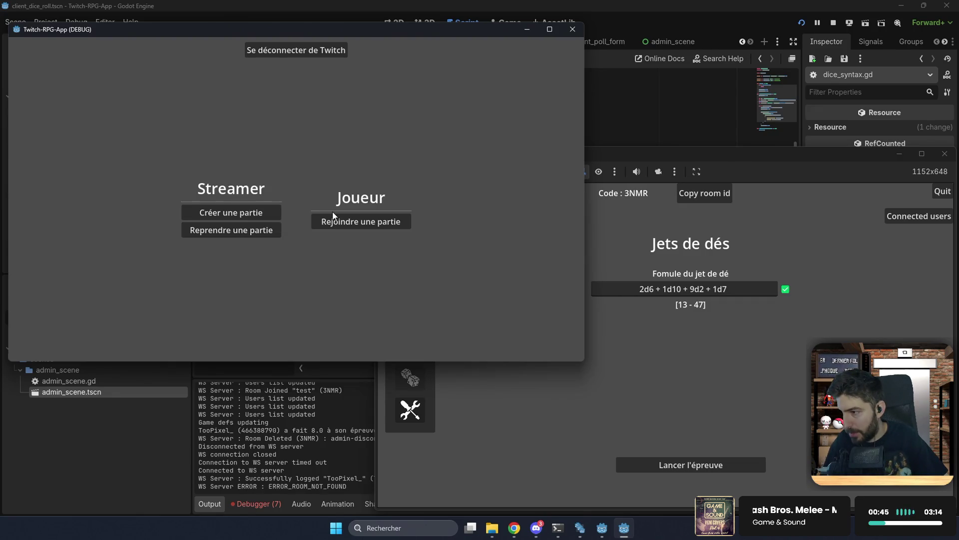
- Relaunch the project and place the two debug windows side by side without overlap
{"action": "left_click", "coordinate": [550, 396]}
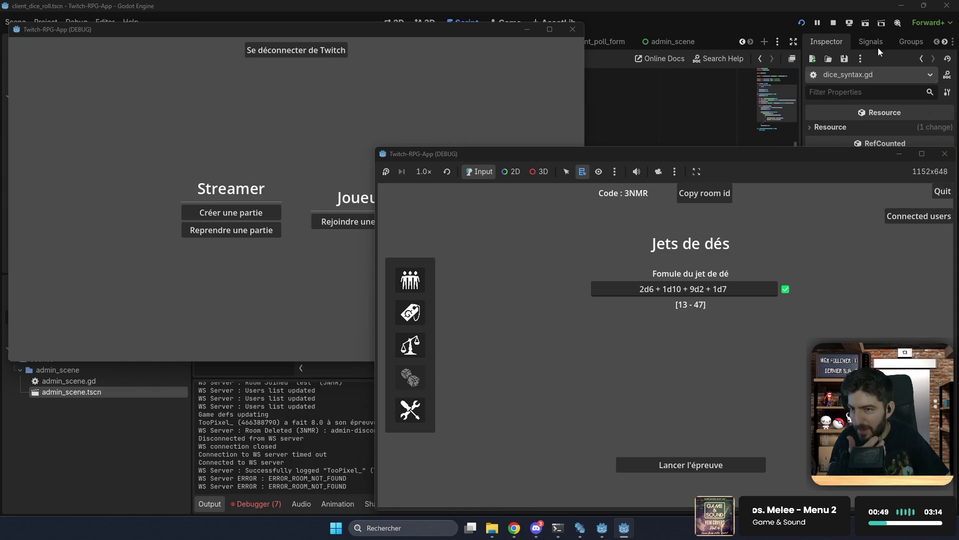
{"action": "left_click", "coordinate": [799, 26]}
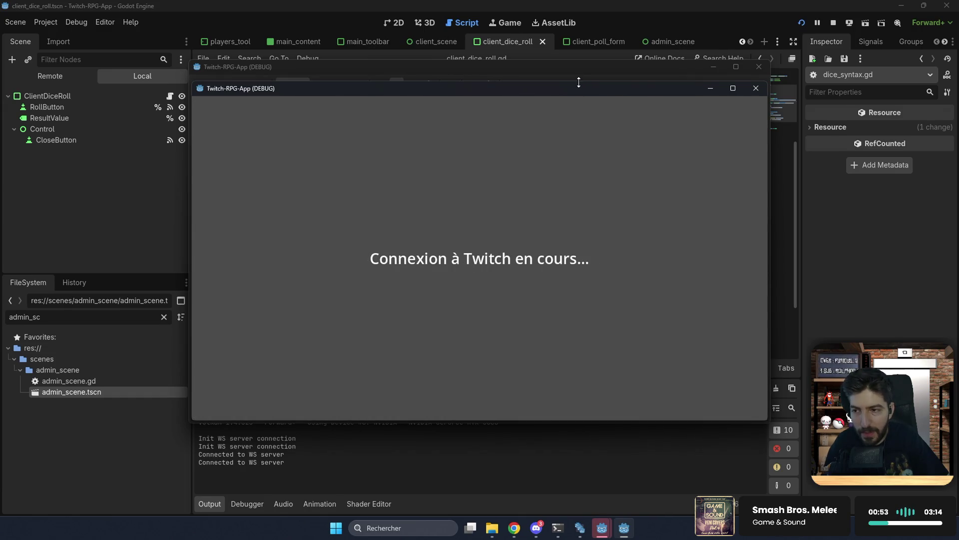
{"action": "left_click_drag", "start_coordinate": [632, 113], "coordinate": [764, 180]}
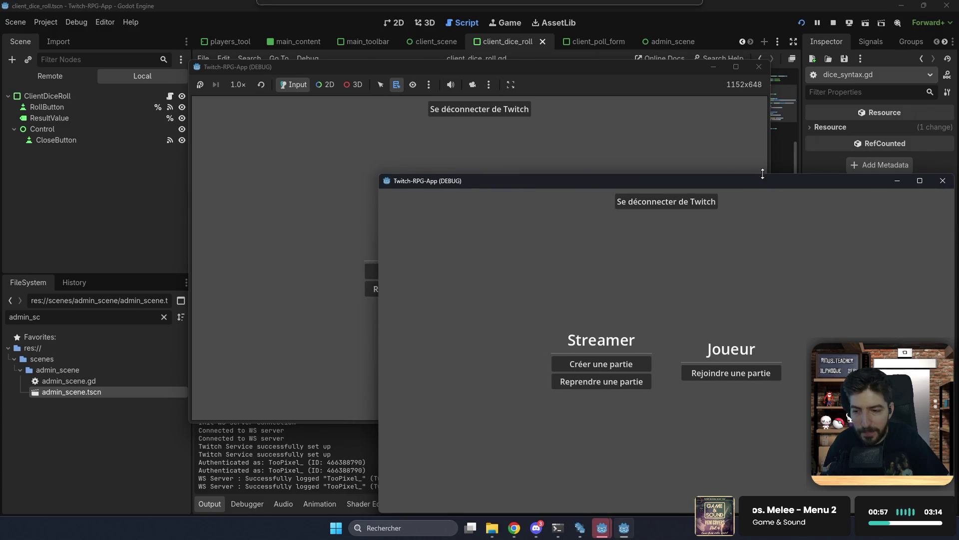
{"action": "mouse_move", "coordinate": [578, 71]}
{"action": "left_mouse_down"}
{"action": "mouse_move", "coordinate": [430, 46]}
{"action": "mouse_move", "coordinate": [391, 13]}
{"action": "left_mouse_up"}
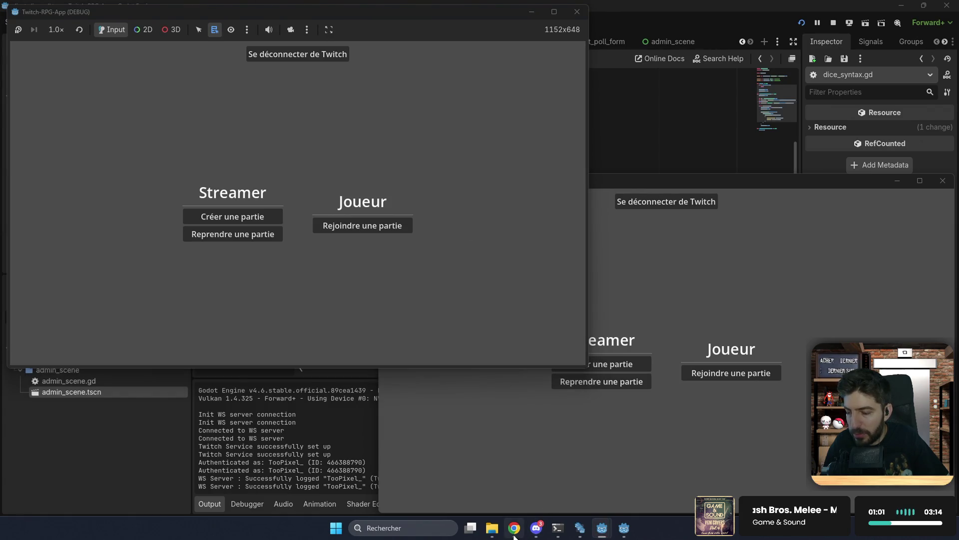
{"action": "left_click", "coordinate": [514, 534]}
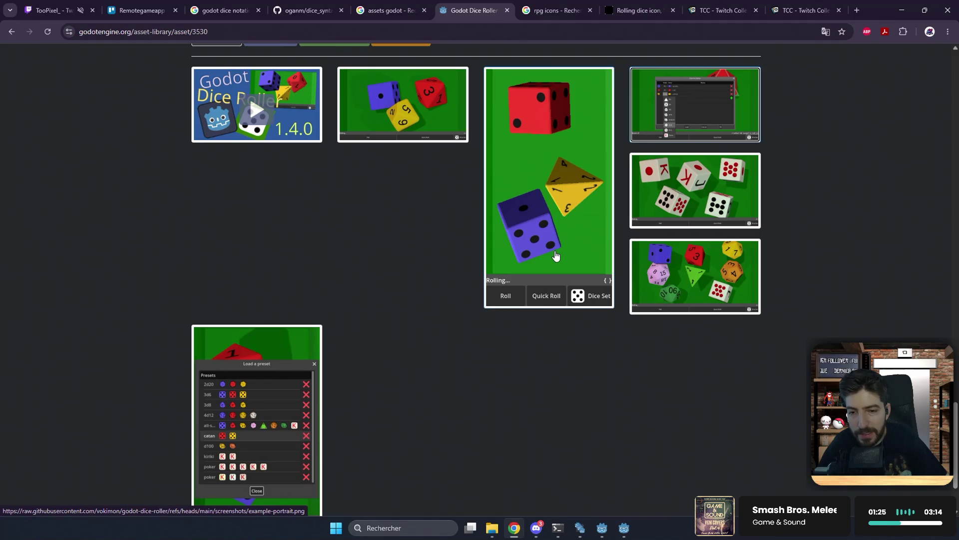
{"action": "left_click", "coordinate": [36, 4]}
{"action": "left_click", "coordinate": [162, 4]}
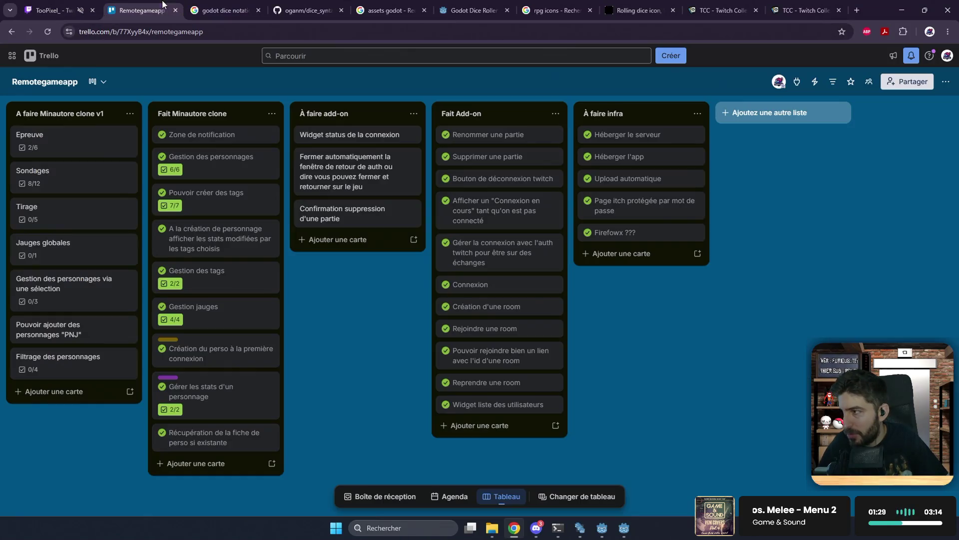
{"action": "left_click", "coordinate": [902, 10]}
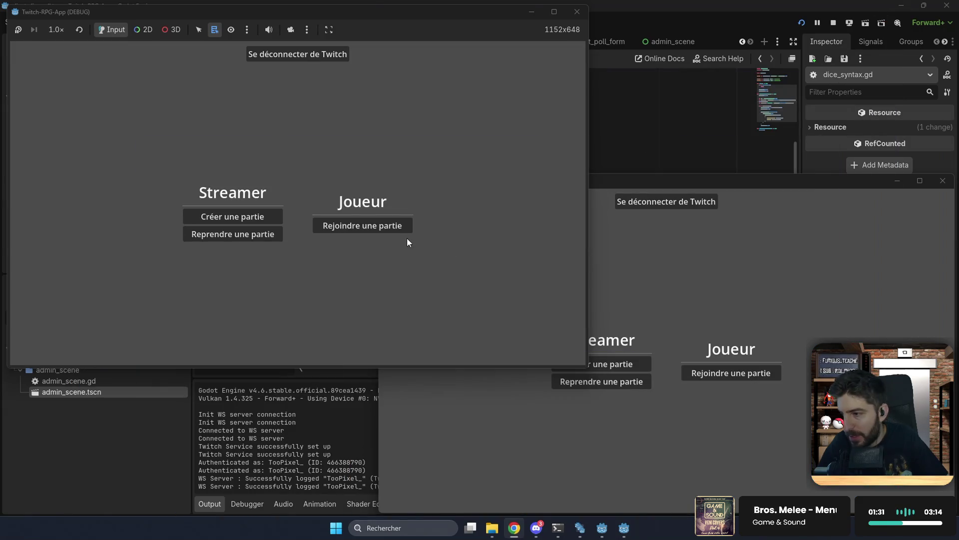
- Resume the 'test' save as streamer and join it from the other window with code mzn8
{"action": "left_click", "coordinate": [634, 386]}
{"action": "left_click", "coordinate": [634, 316]}
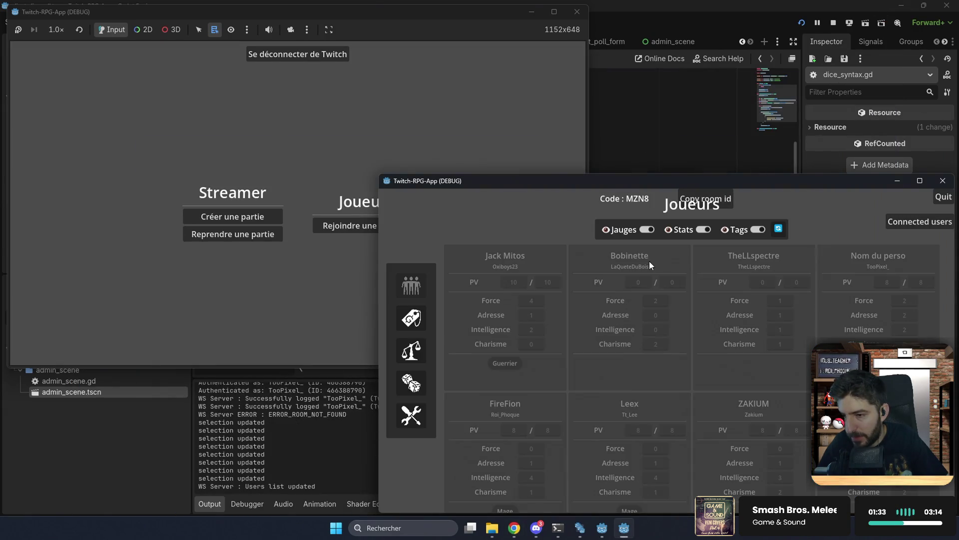
{"action": "left_click", "coordinate": [294, 272]}
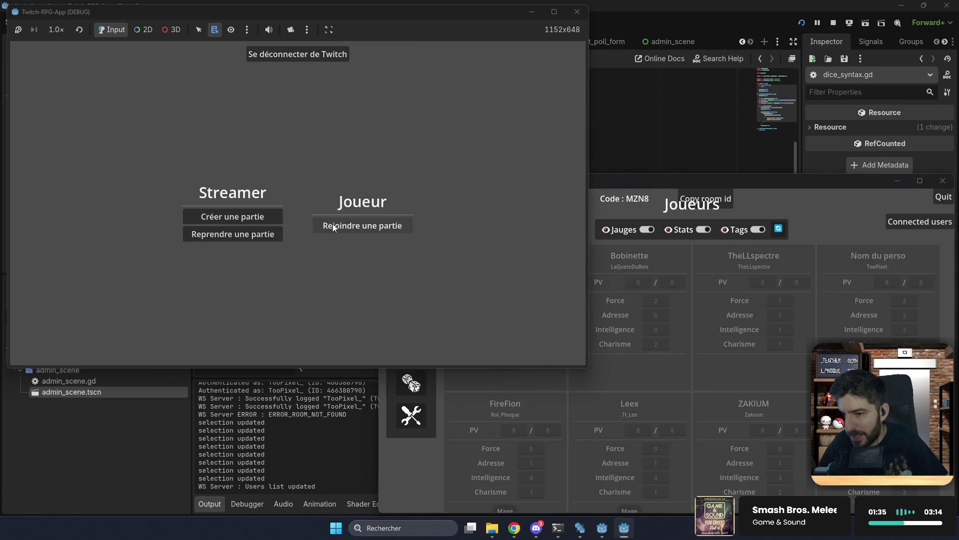
{"action": "left_click", "coordinate": [350, 225]}
{"action": "left_click", "coordinate": [323, 199]}
{"action": "type", "text": "m"}
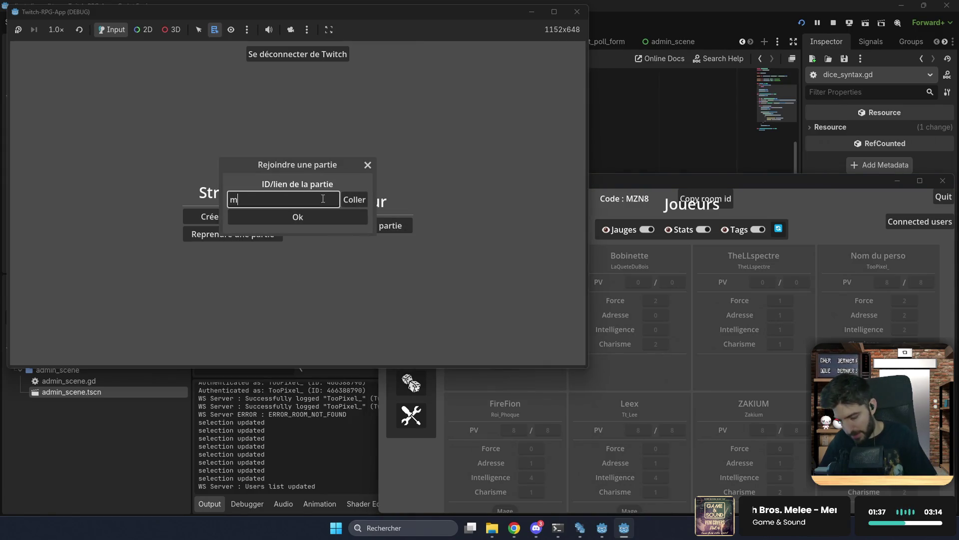
{"action": "type", "text": "zn8"}
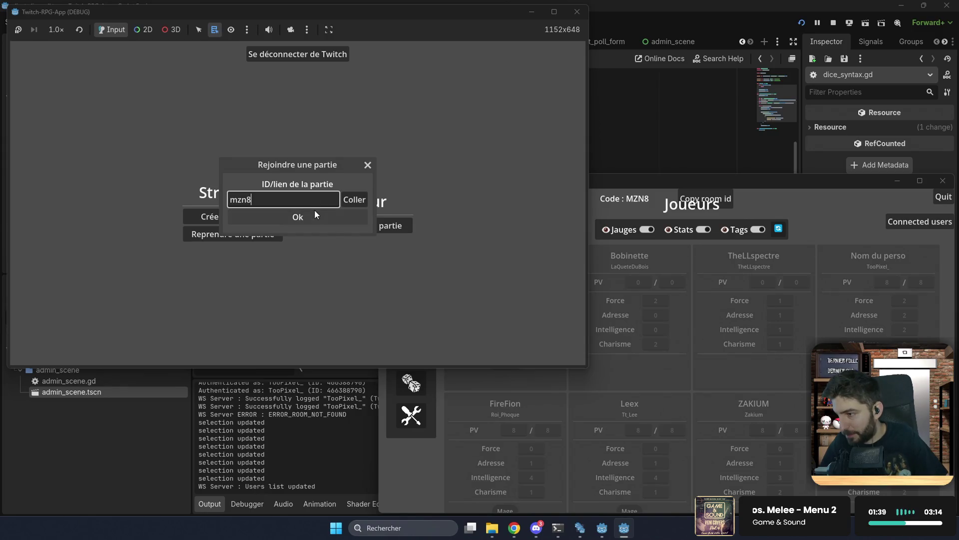
{"action": "left_click", "coordinate": [314, 216]}
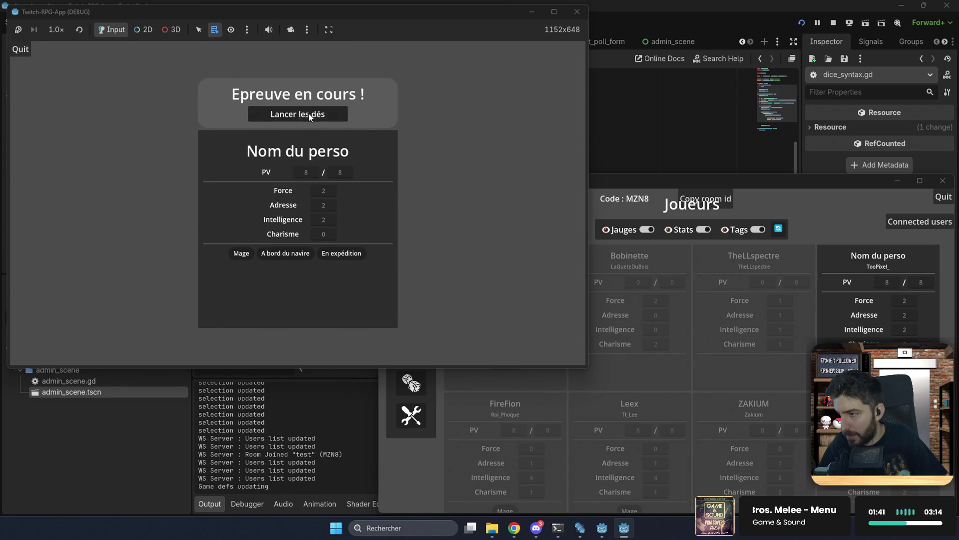
- Roll the dice from the dice roll panel and return to the editor
{"action": "left_click", "coordinate": [300, 115]}
{"action": "left_click", "coordinate": [298, 203]}
{"action": "left_click", "coordinate": [299, 400]}
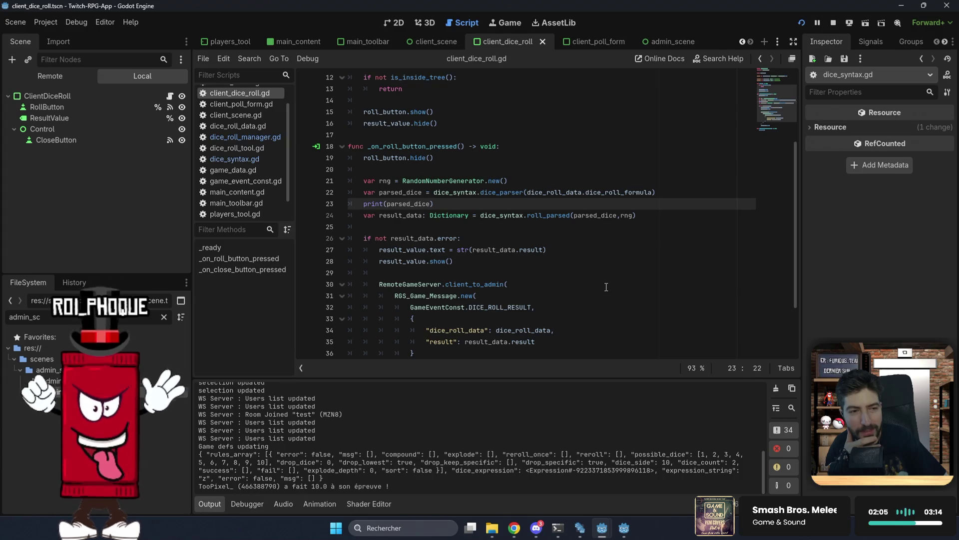
- Close the 10.0 dice result panel in the game window
{"action": "left_click", "coordinate": [568, 251]}
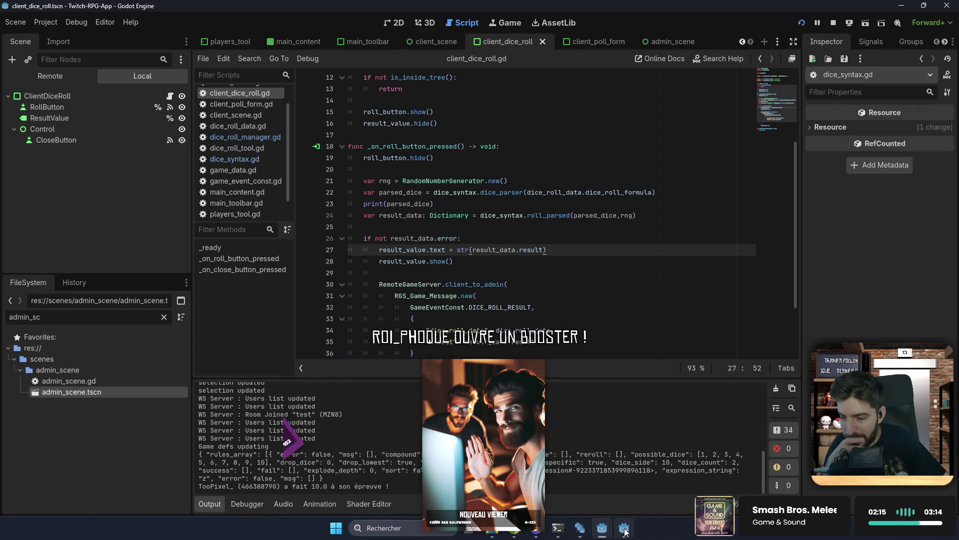
{"action": "mouse_move", "coordinate": [624, 531]}
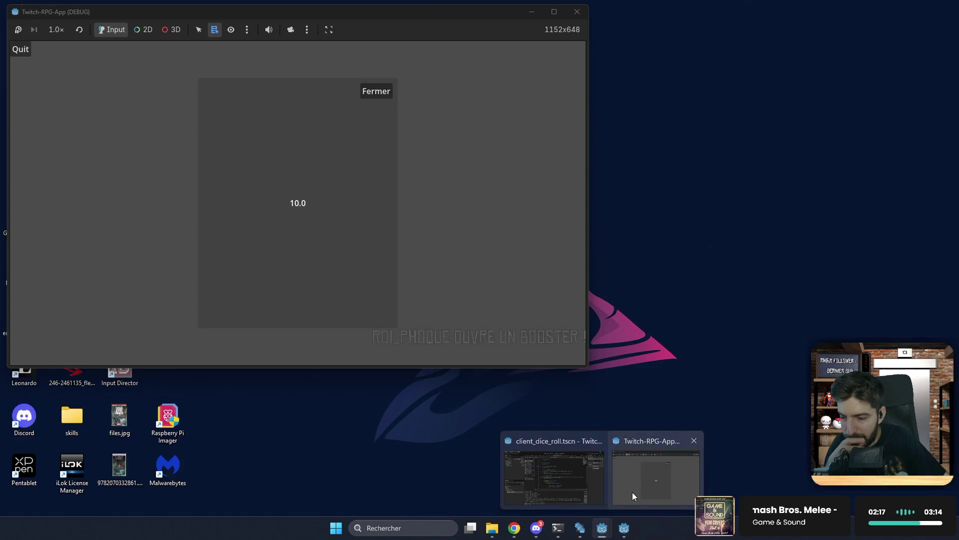
{"action": "left_click", "coordinate": [632, 491]}
{"action": "left_click", "coordinate": [380, 96]}
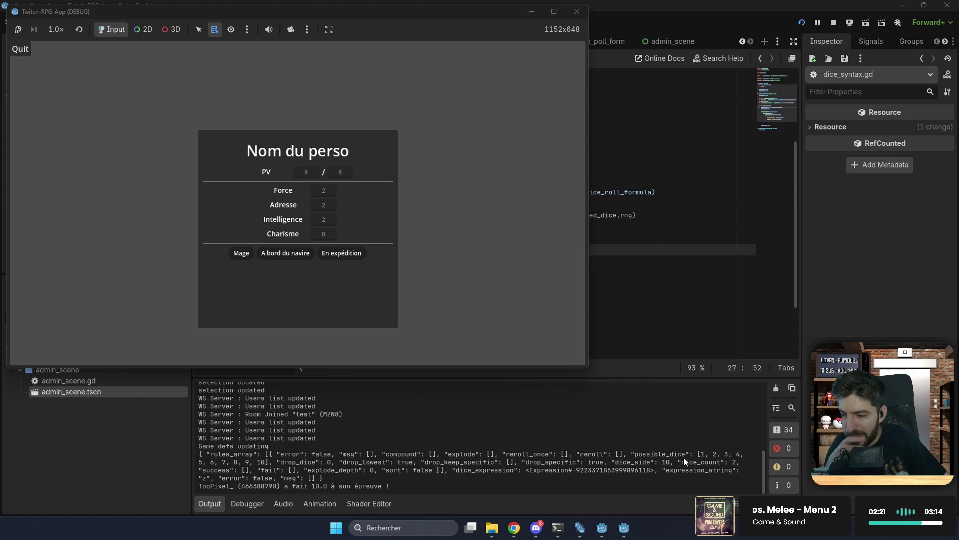
- Delete the print(parsed_dice) line from client_dice_roll.gd
{"action": "left_click", "coordinate": [445, 464]}
{"action": "left_click", "coordinate": [506, 296]}
{"action": "mouse_move", "coordinate": [441, 203]}
{"action": "left_mouse_down"}
{"action": "mouse_move", "coordinate": [390, 194]}
{"action": "mouse_move", "coordinate": [364, 206]}
{"action": "left_mouse_up"}
{"action": "mouse_move", "coordinate": [365, 205]}
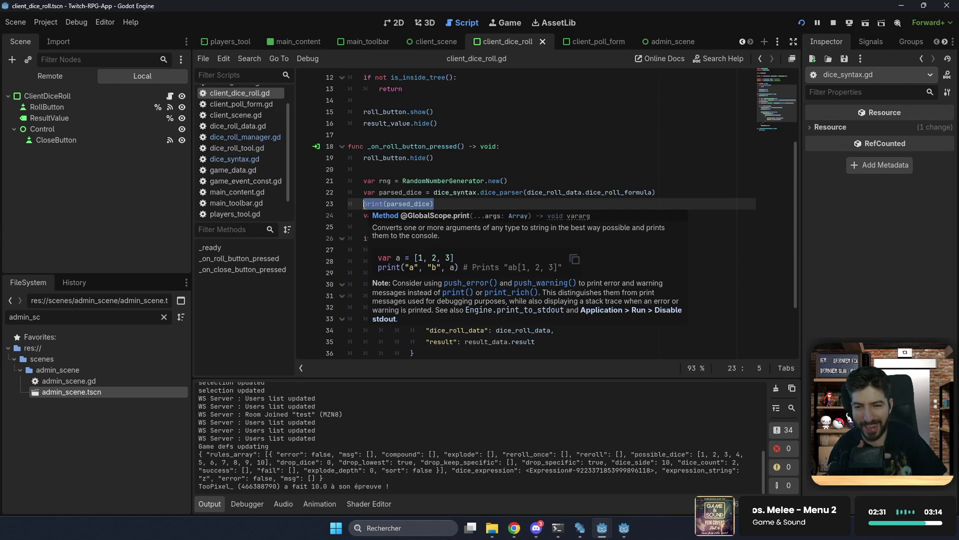
{"action": "key", "text": "BackSpace"}
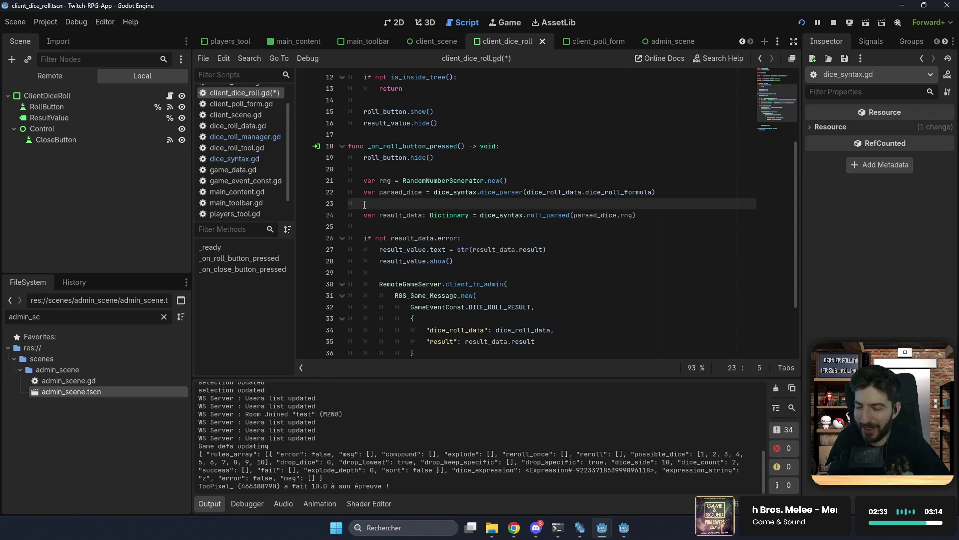
- Tidy the blank lines around line 23 and save client_dice_roll.gd
{"action": "key", "text": "Return"}
{"action": "key", "text": "Return"}
{"action": "key", "text": "Up"}
{"action": "key", "text": "Up"}
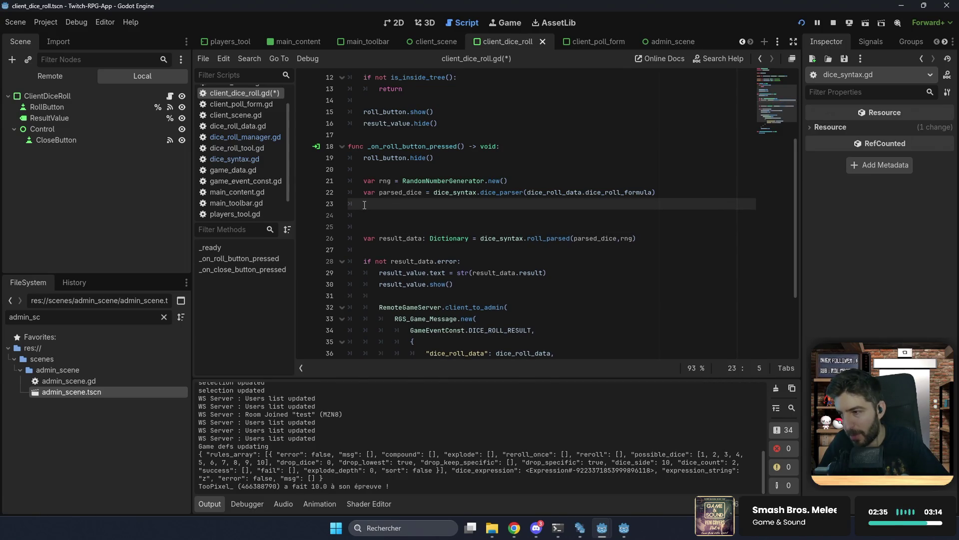
{"action": "key", "text": "BackSpace"}
{"action": "key", "text": "BackSpace"}
{"action": "key", "text": "Delete"}
{"action": "key", "text": "Delete"}
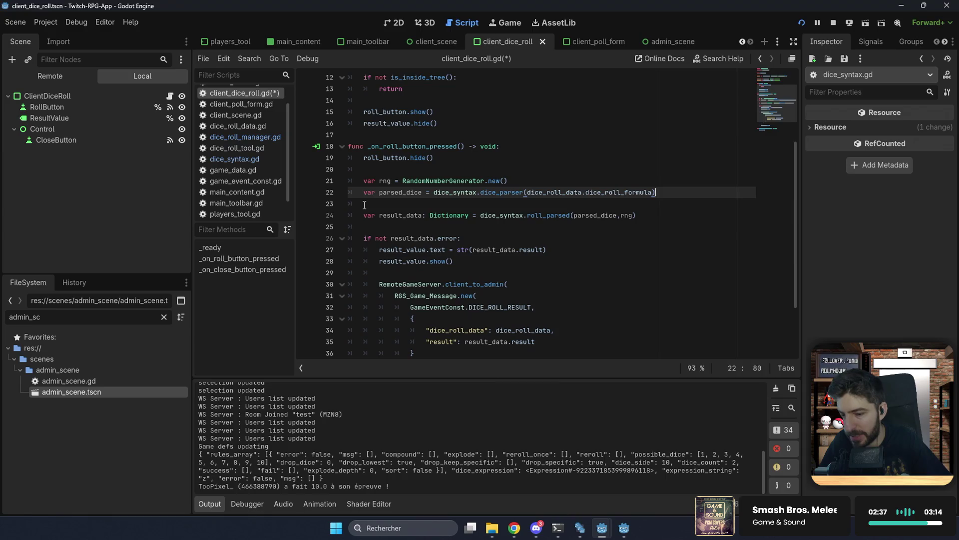
{"action": "key", "text": "Delete"}
{"action": "key", "text": "ctrl+s"}
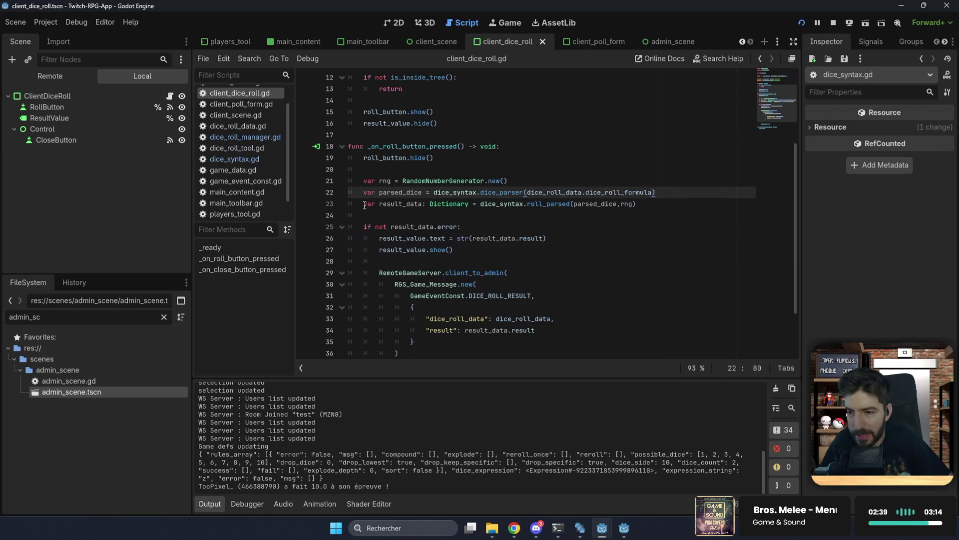
{"action": "left_click", "coordinate": [483, 212]}
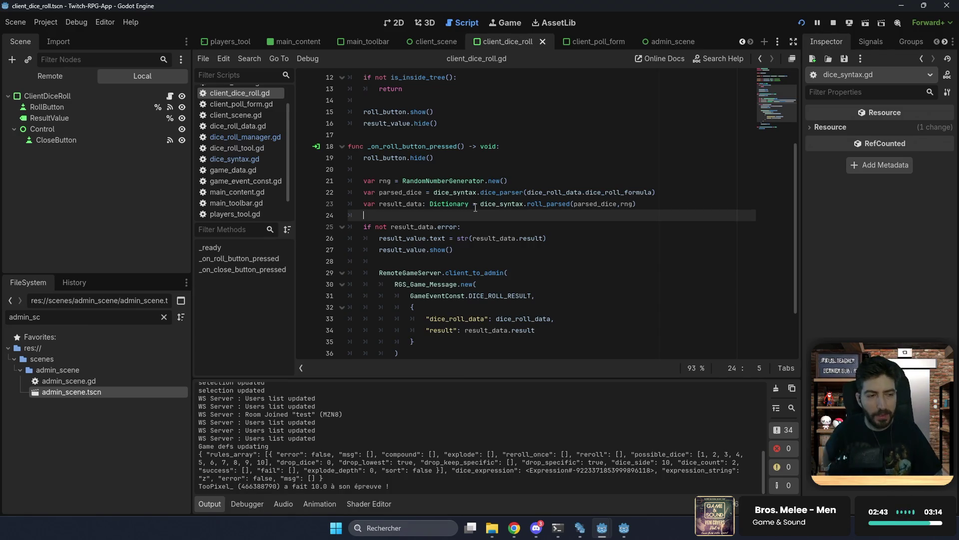
{"action": "left_click", "coordinate": [673, 194]}
{"action": "key", "text": "Return"}
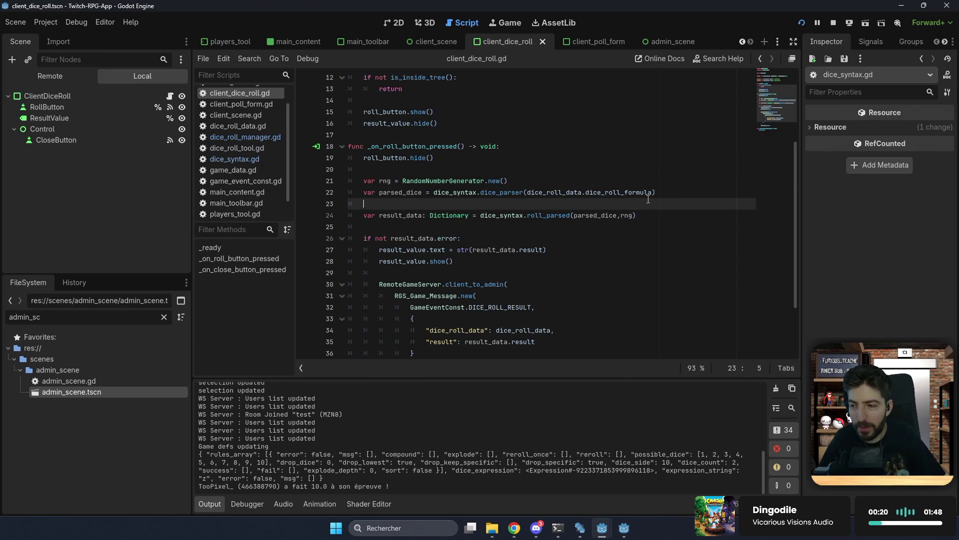
- Download Godot Dice Roller (UI Control) from the AssetLib 'dice' search and list its files
{"action": "left_click", "coordinate": [544, 23]}
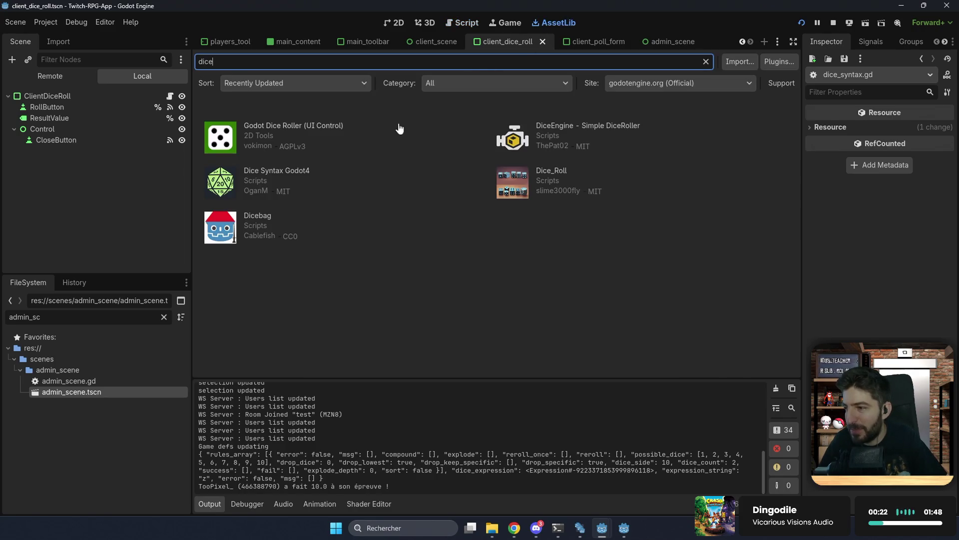
{"action": "left_click", "coordinate": [301, 128]}
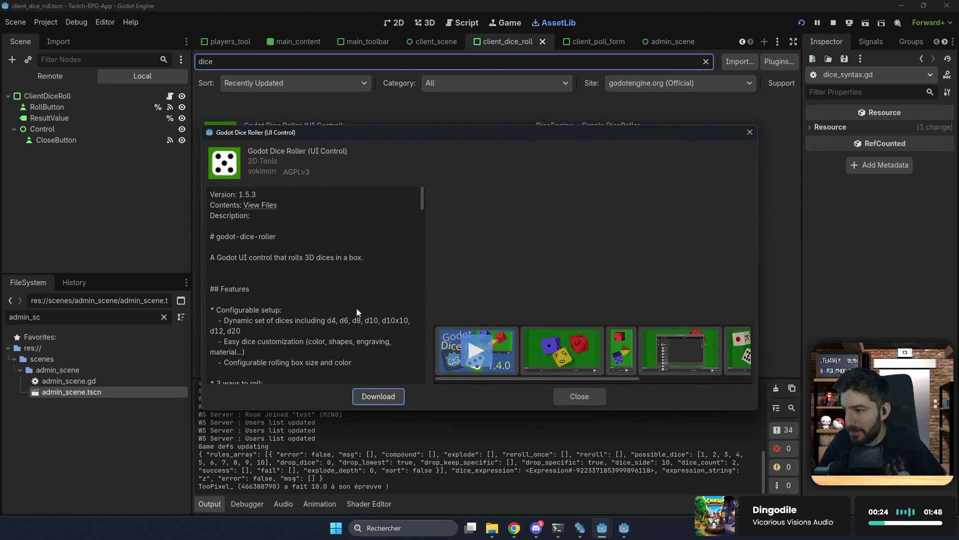
{"action": "left_click", "coordinate": [373, 398]}
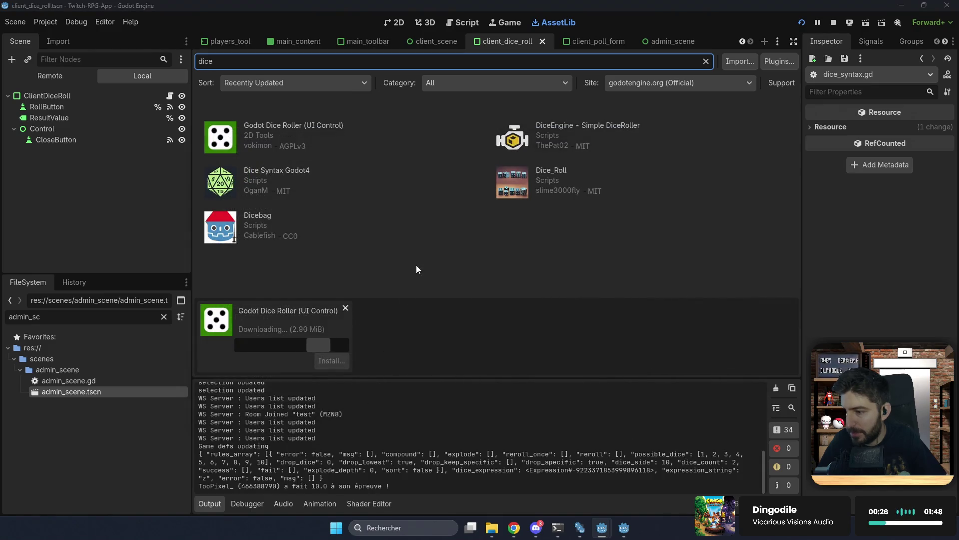
{"action": "left_click", "coordinate": [302, 139]}
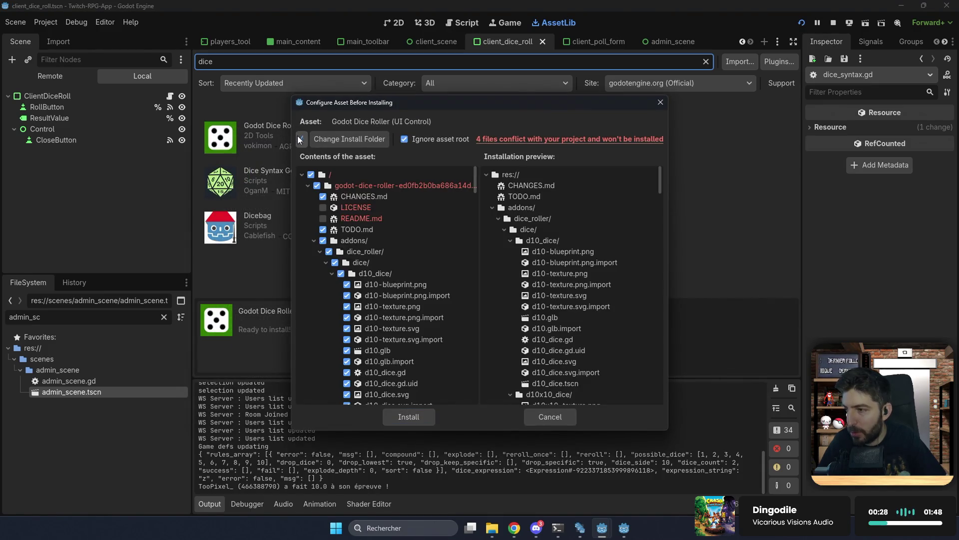
- Exclude TODO.md and CHANGES.md, then collapse the asset's top-level folders
{"action": "left_click", "coordinate": [359, 197]}
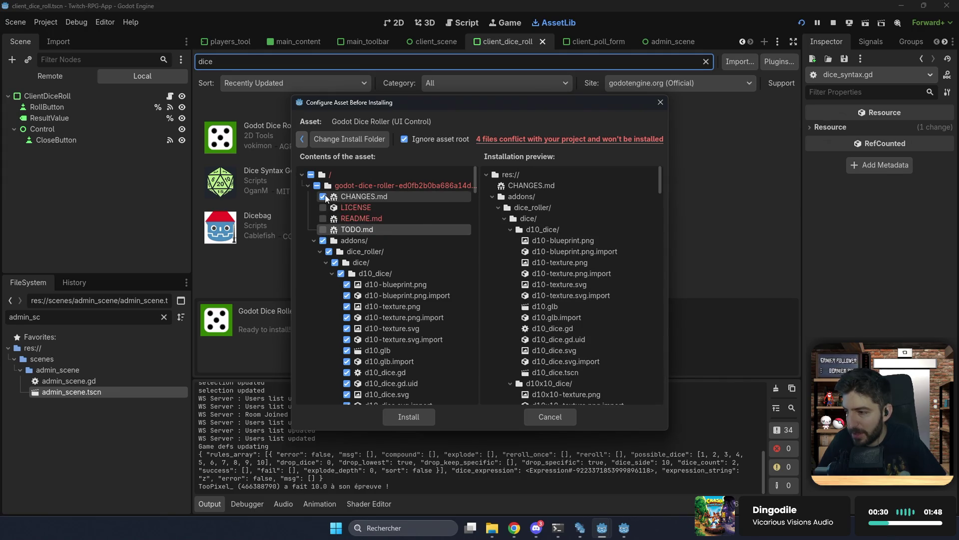
{"action": "left_click", "coordinate": [358, 229]}
{"action": "scroll", "coordinate": [360, 235], "scroll_direction": "down", "scroll_amount": 15}
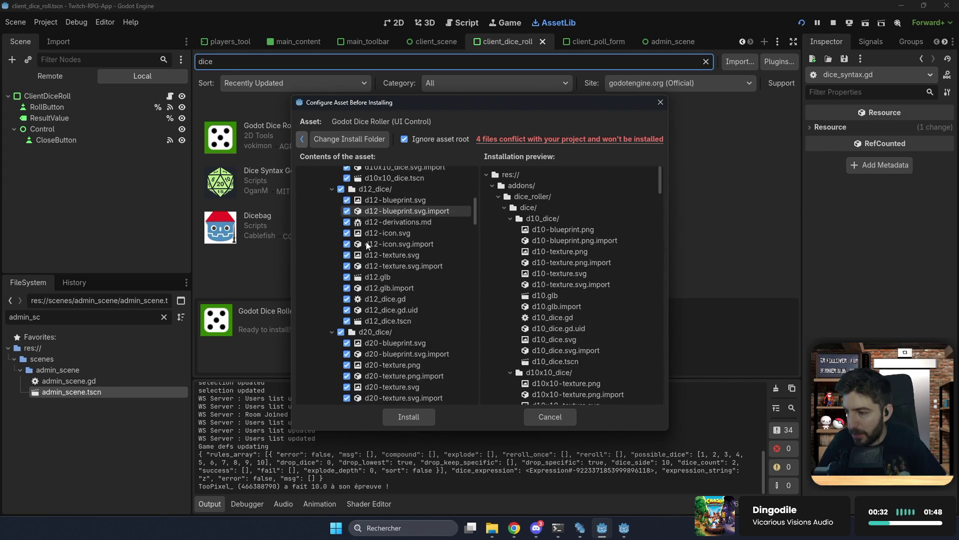
{"action": "scroll", "coordinate": [366, 245], "scroll_direction": "down", "scroll_amount": 15}
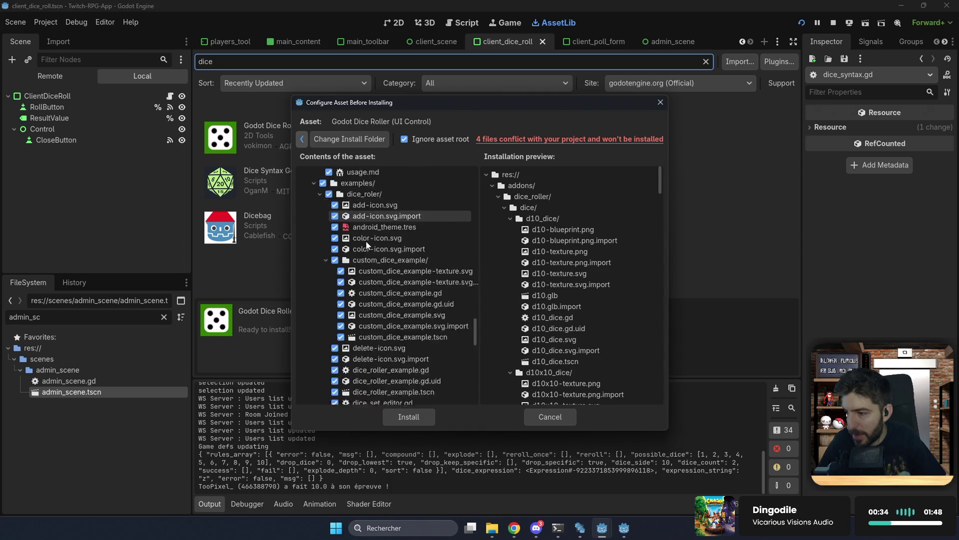
{"action": "scroll", "coordinate": [366, 244], "scroll_direction": "up", "scroll_amount": 5}
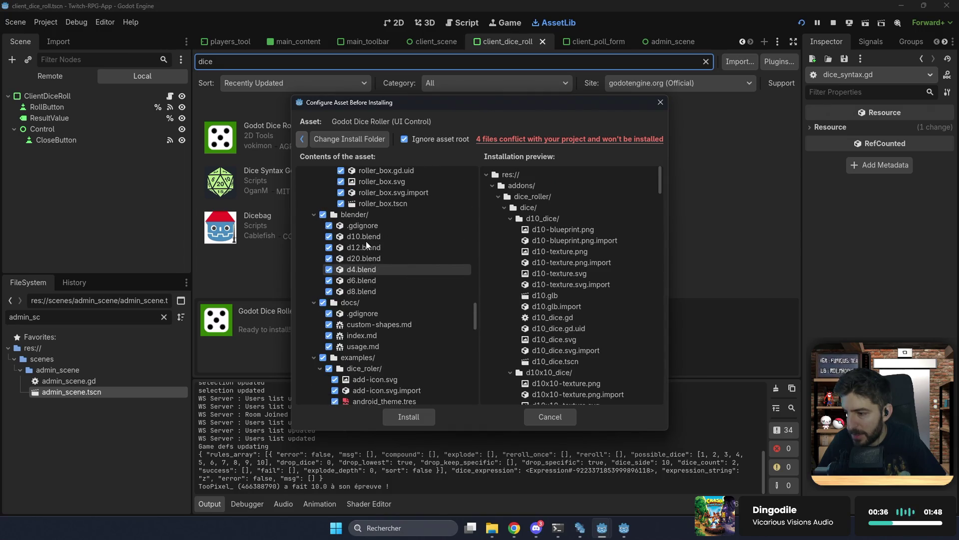
{"action": "scroll", "coordinate": [366, 244], "scroll_direction": "up", "scroll_amount": 15}
{"action": "scroll", "coordinate": [353, 249], "scroll_direction": "up", "scroll_amount": 3}
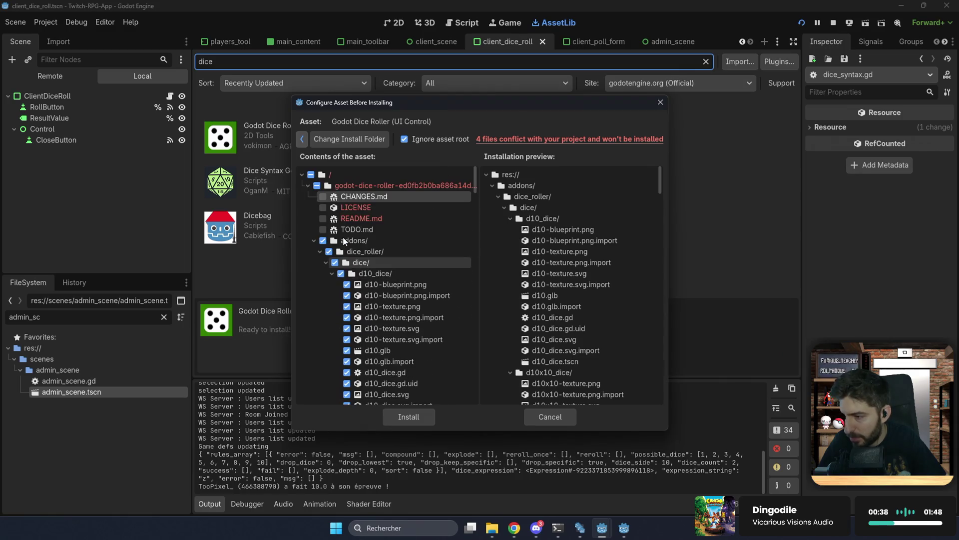
{"action": "left_click", "coordinate": [321, 251]}
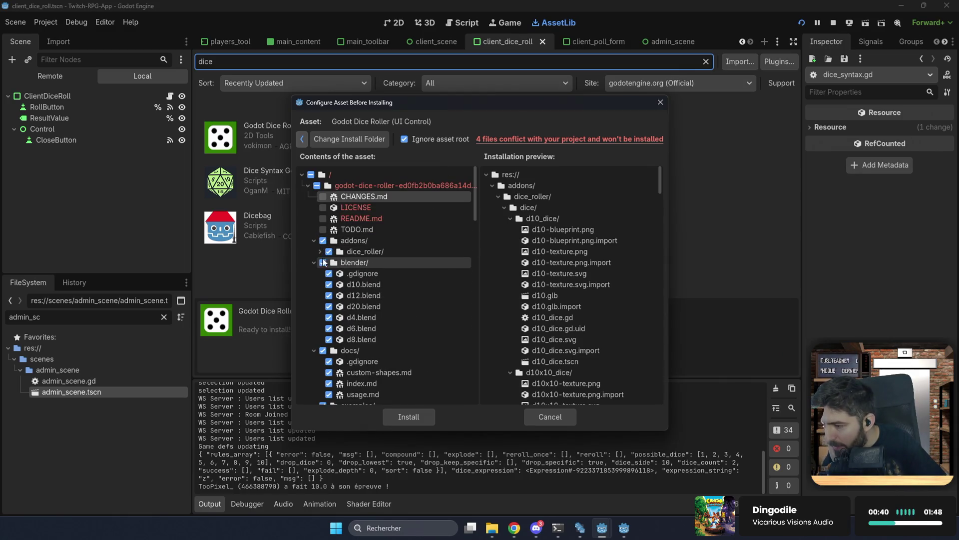
{"action": "left_click", "coordinate": [314, 263]}
{"action": "left_click", "coordinate": [314, 274]}
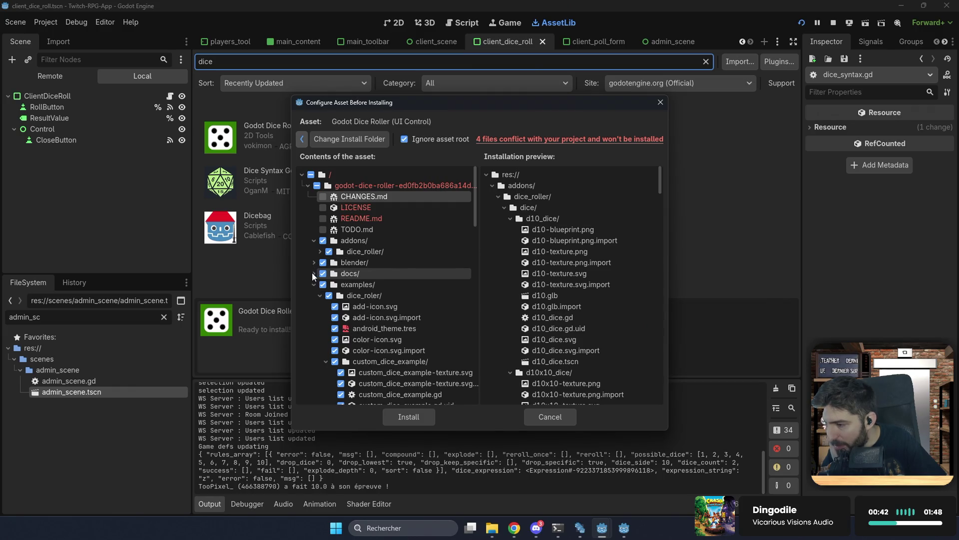
{"action": "left_click", "coordinate": [313, 284]}
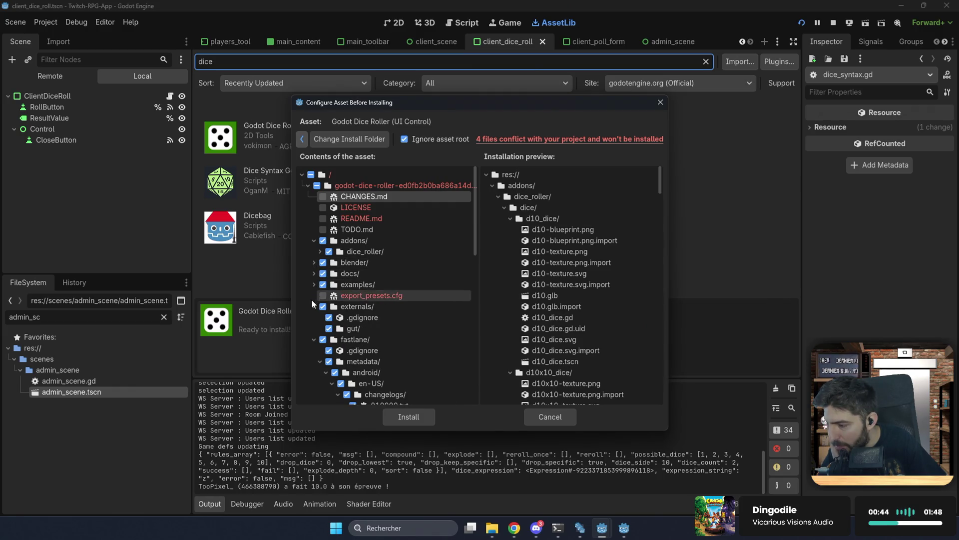
{"action": "left_click", "coordinate": [314, 307]}
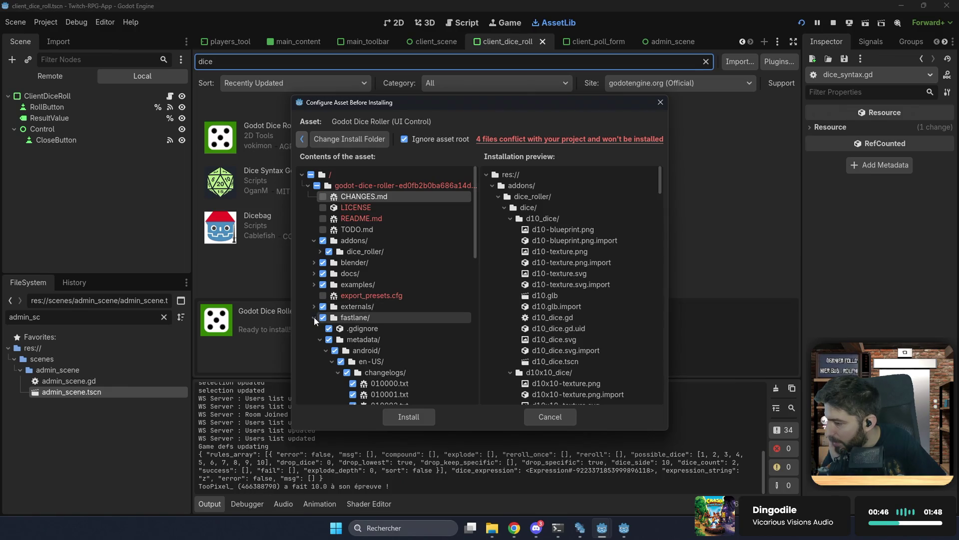
{"action": "left_click", "coordinate": [313, 317]}
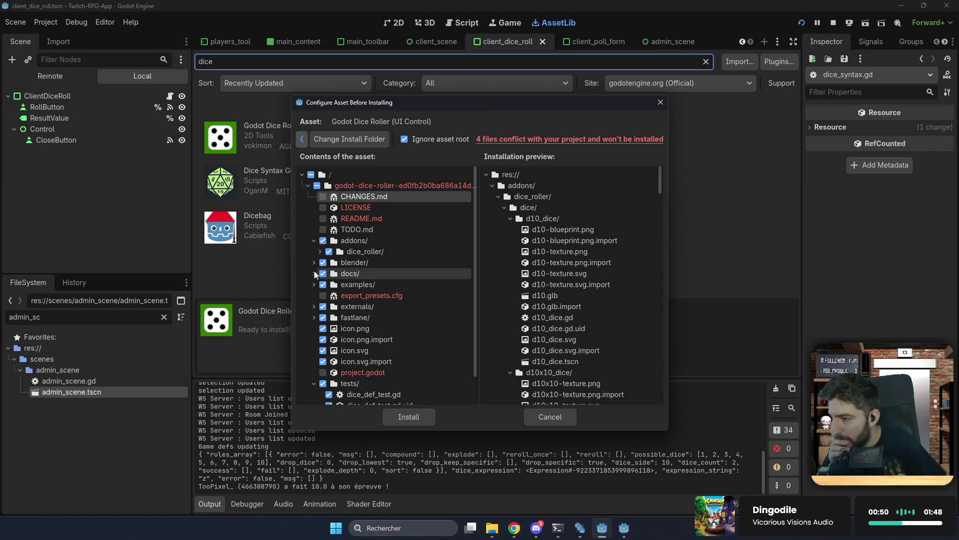
{"action": "left_click", "coordinate": [313, 240]}
- Exclude the tests folder, icon.svg, icon.svg.import, icon.png.import and the fastlane folder
{"action": "scroll", "coordinate": [349, 247], "scroll_direction": "down", "scroll_amount": 1}
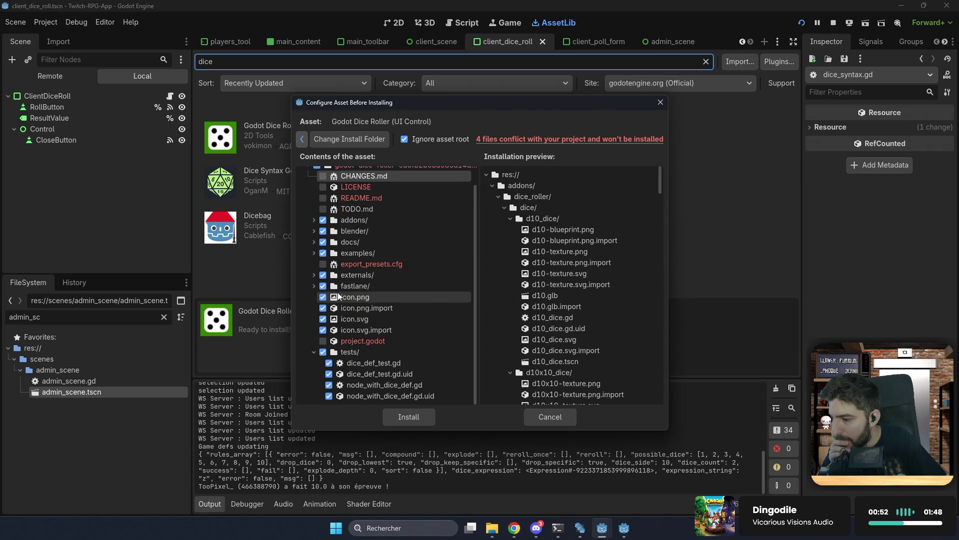
{"action": "left_click", "coordinate": [313, 350]}
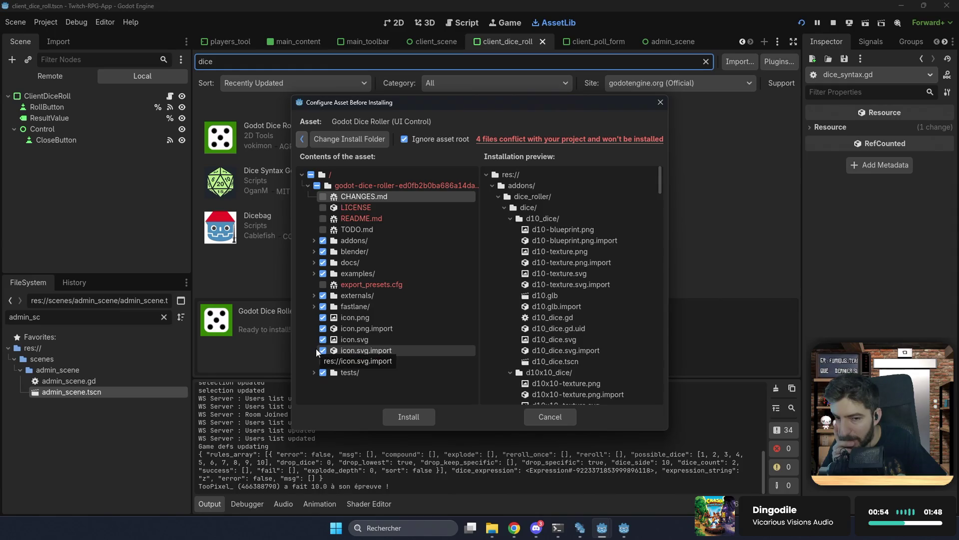
{"action": "left_click", "coordinate": [323, 373]}
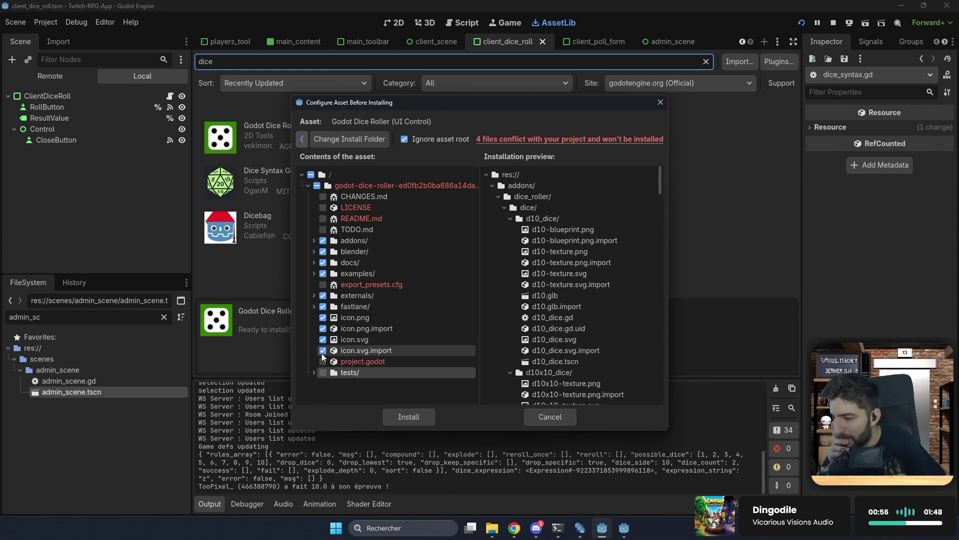
{"action": "left_click", "coordinate": [323, 351]}
{"action": "left_click", "coordinate": [323, 339]}
{"action": "left_click", "coordinate": [323, 328]}
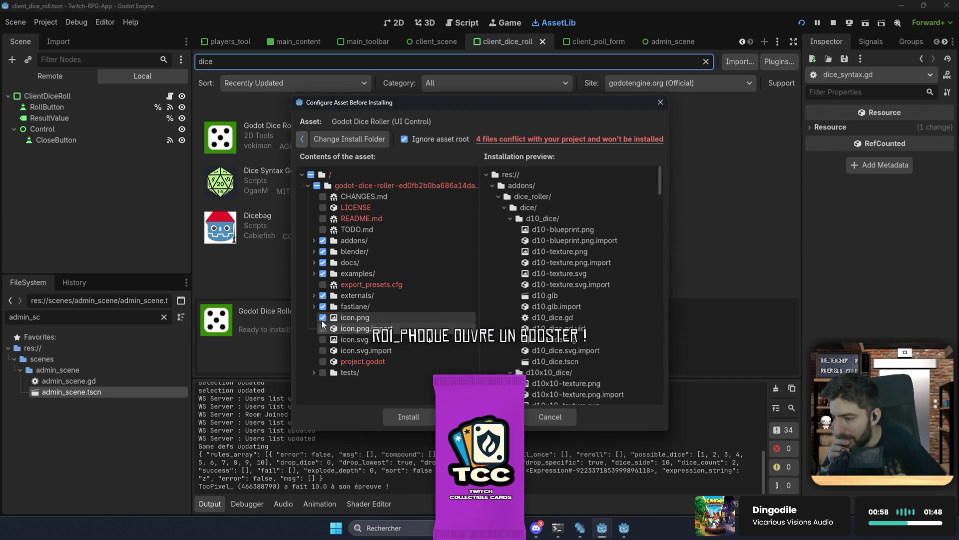
{"action": "left_click", "coordinate": [313, 307]}
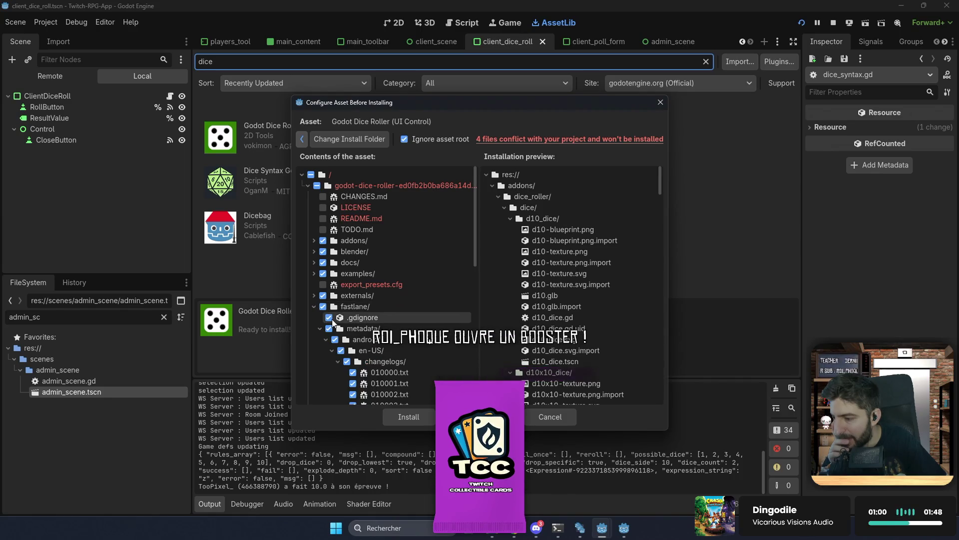
{"action": "scroll", "coordinate": [332, 319], "scroll_direction": "down", "scroll_amount": 5}
{"action": "scroll", "coordinate": [332, 319], "scroll_direction": "down", "scroll_amount": 2}
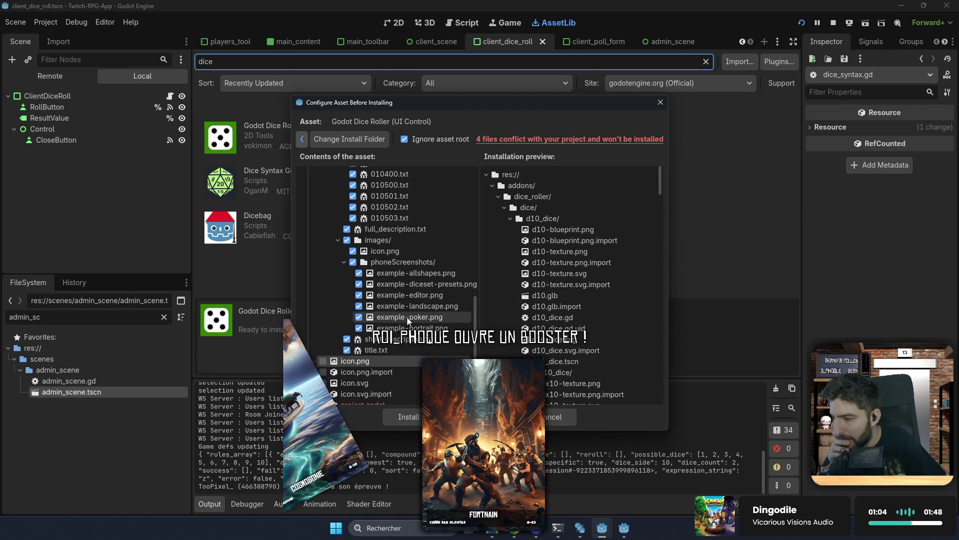
{"action": "scroll", "coordinate": [406, 316], "scroll_direction": "up", "scroll_amount": 8}
{"action": "left_click", "coordinate": [323, 277]}
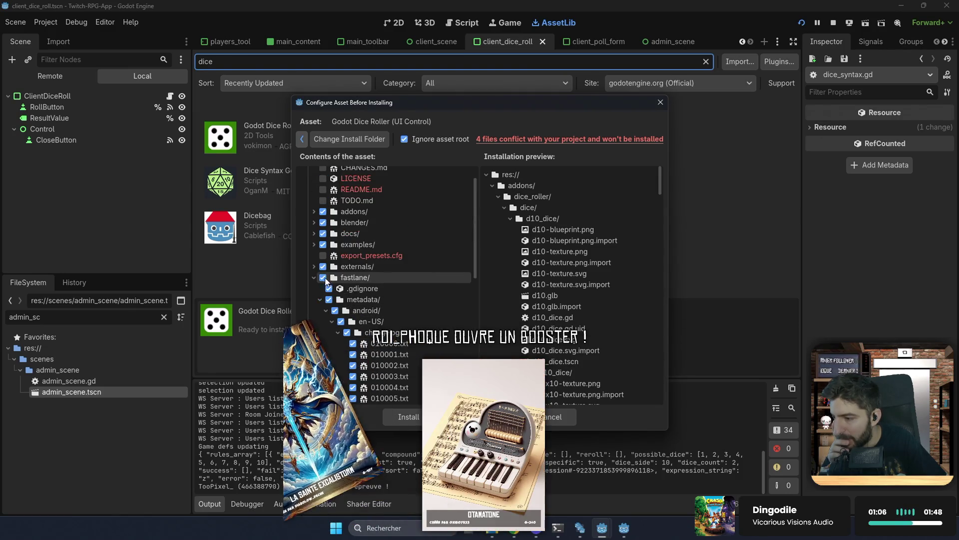
- Exclude the docs and examples folders, checking the externals and blender contents
{"action": "left_click", "coordinate": [314, 266]}
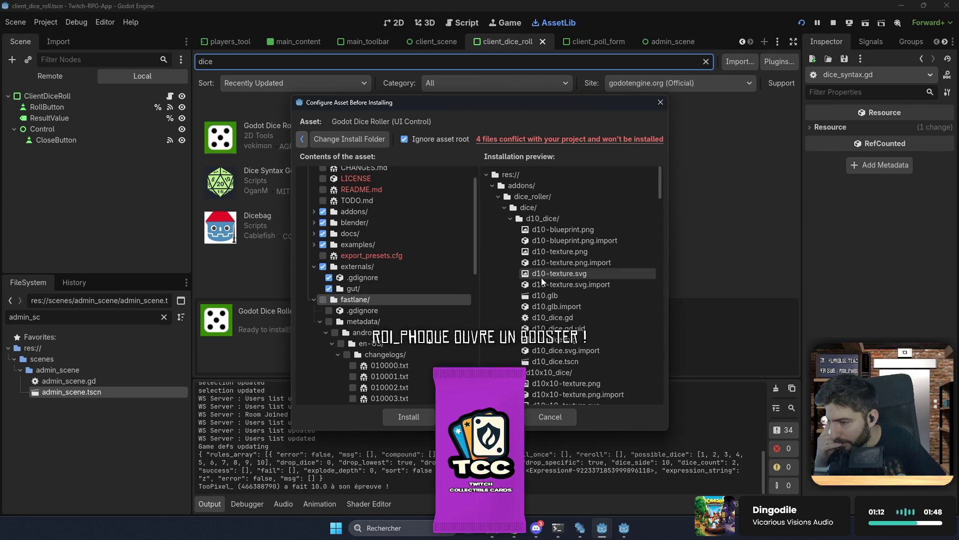
{"action": "scroll", "coordinate": [541, 278], "scroll_direction": "down", "scroll_amount": 15}
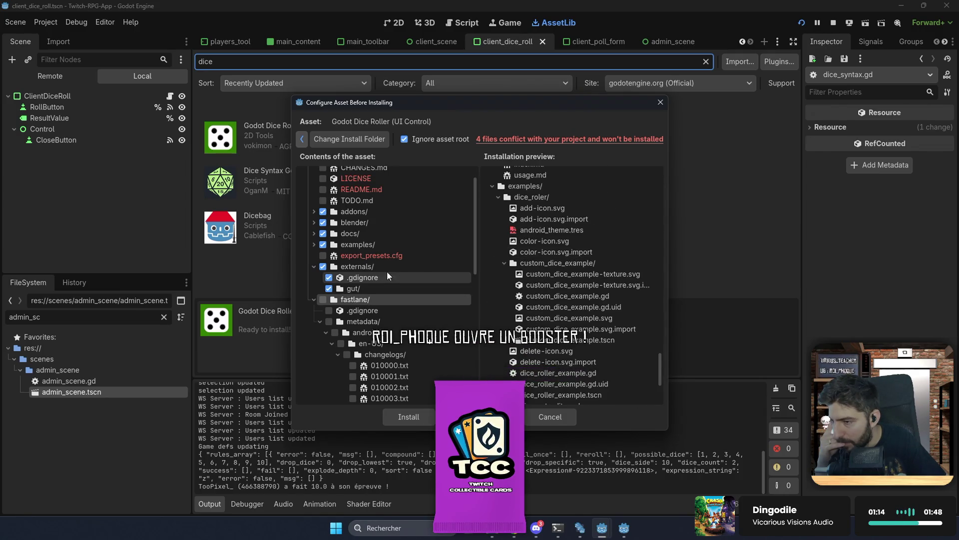
{"action": "left_click", "coordinate": [323, 233]}
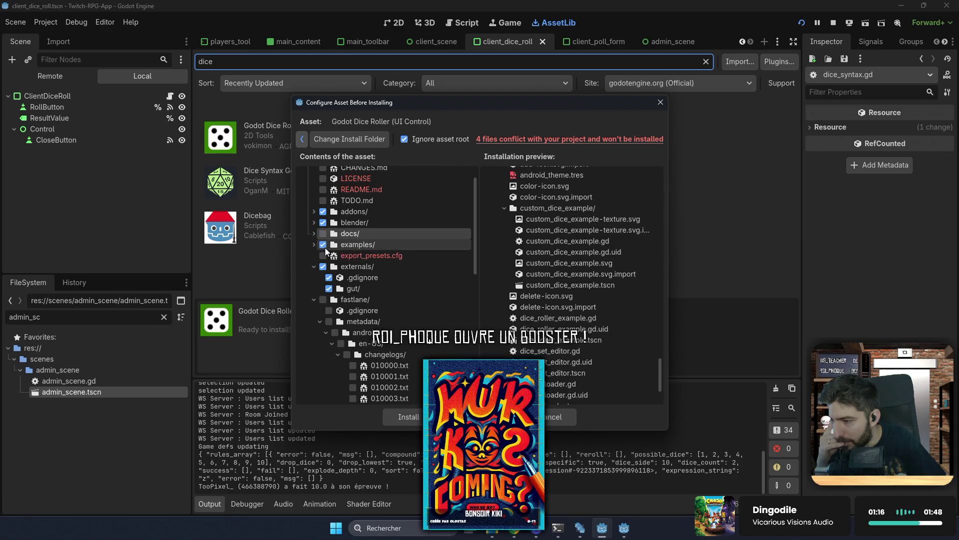
{"action": "left_click", "coordinate": [323, 245]}
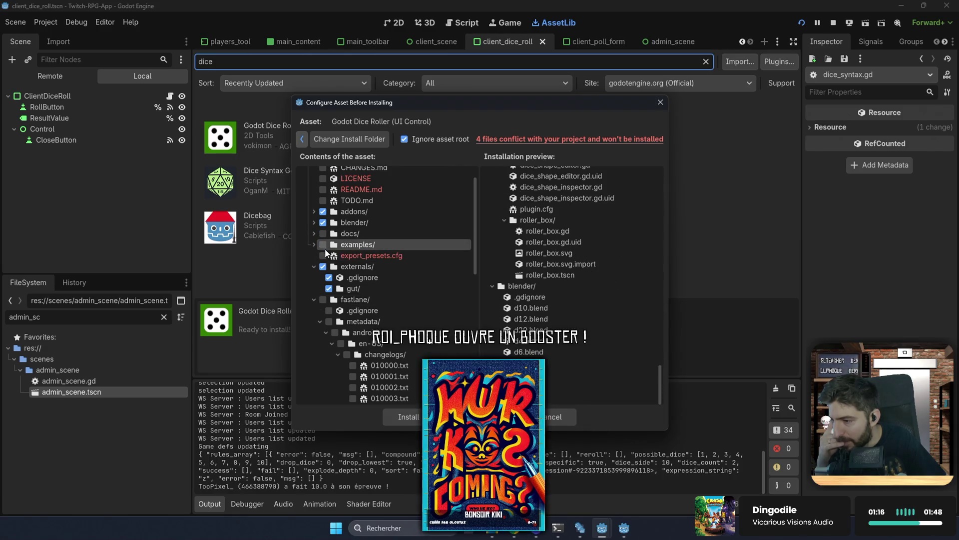
{"action": "left_click", "coordinate": [314, 222]}
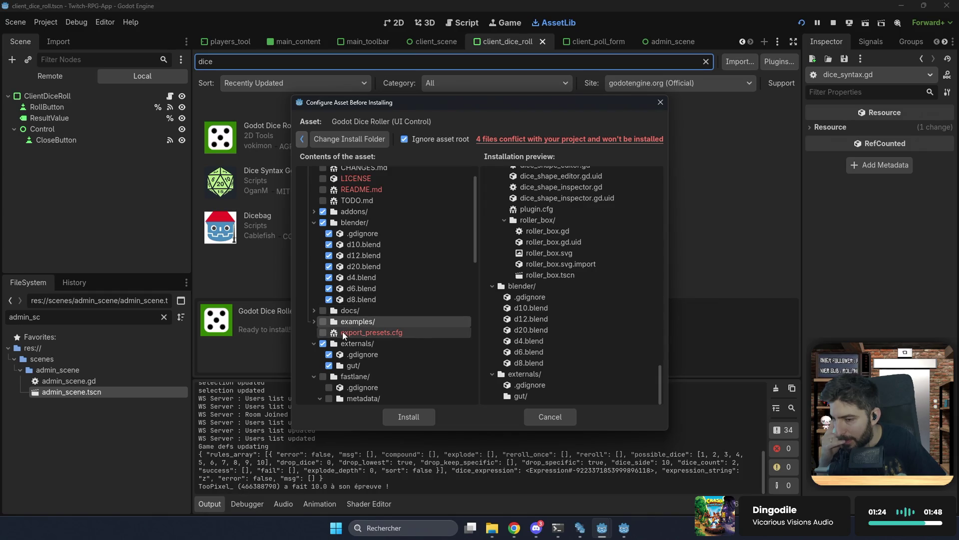
{"action": "scroll", "coordinate": [330, 331], "scroll_direction": "down", "scroll_amount": 2}
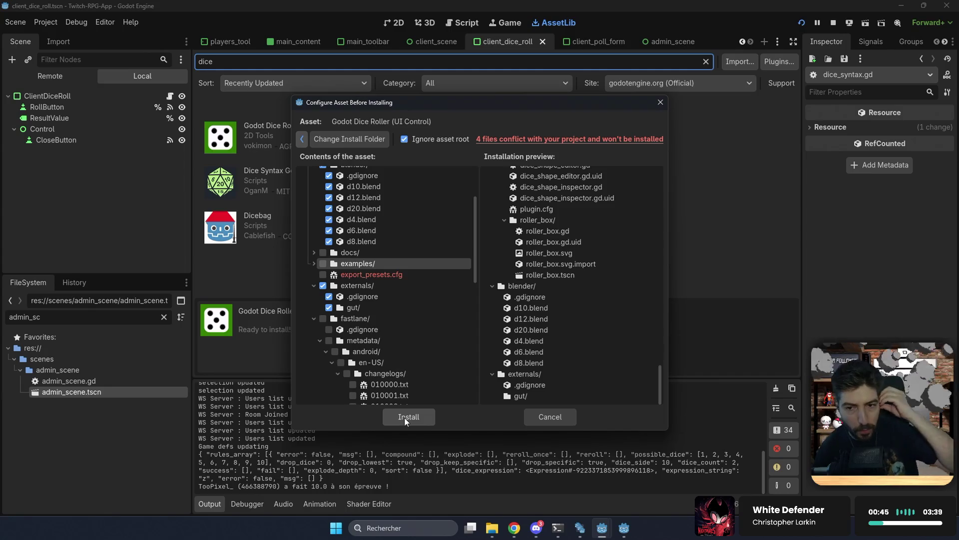
{"action": "left_click", "coordinate": [406, 418]}
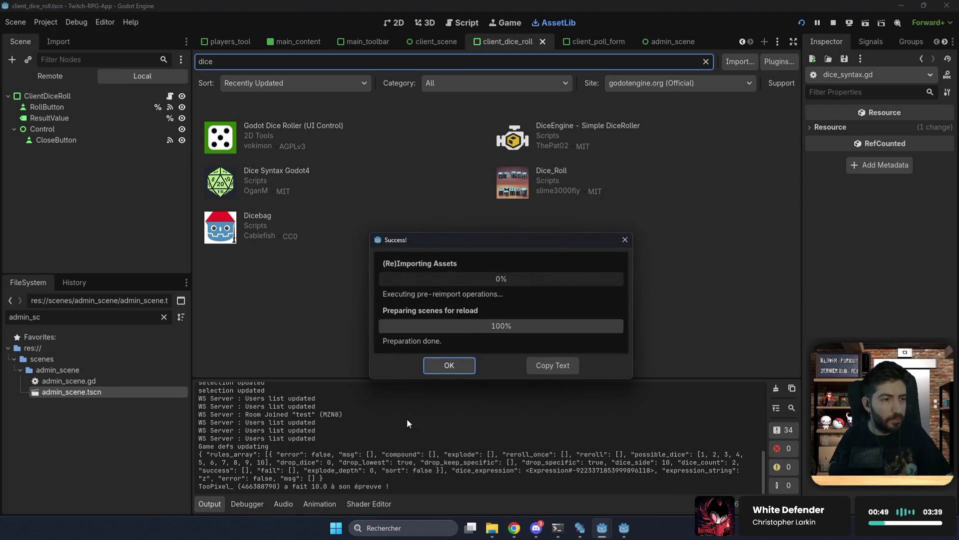
- Dismiss the Success! report after the Godot Dice Roller installation
{"action": "left_click", "coordinate": [455, 367]}
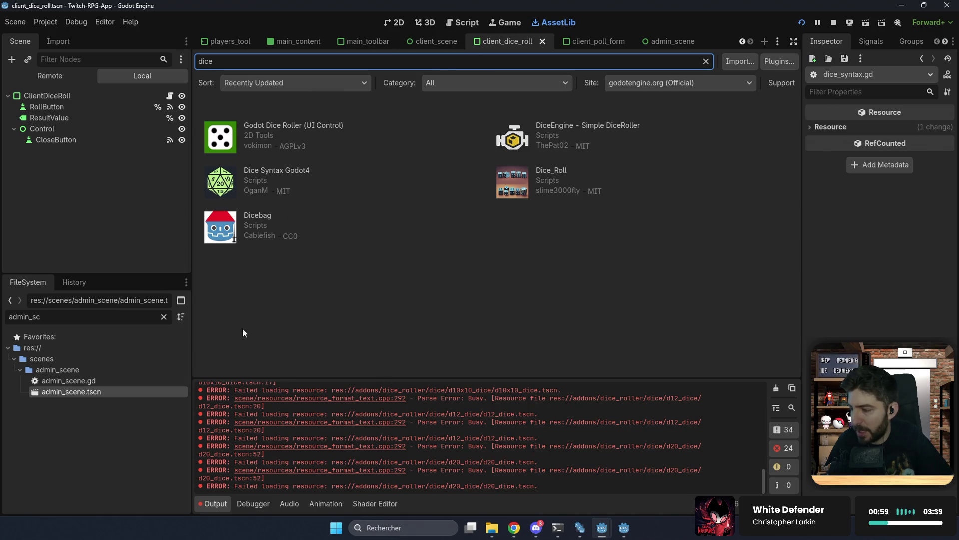
- Clear the FileSystem filter and switch to the 2D view of client_dice_roll
{"action": "left_click", "coordinate": [164, 317]}
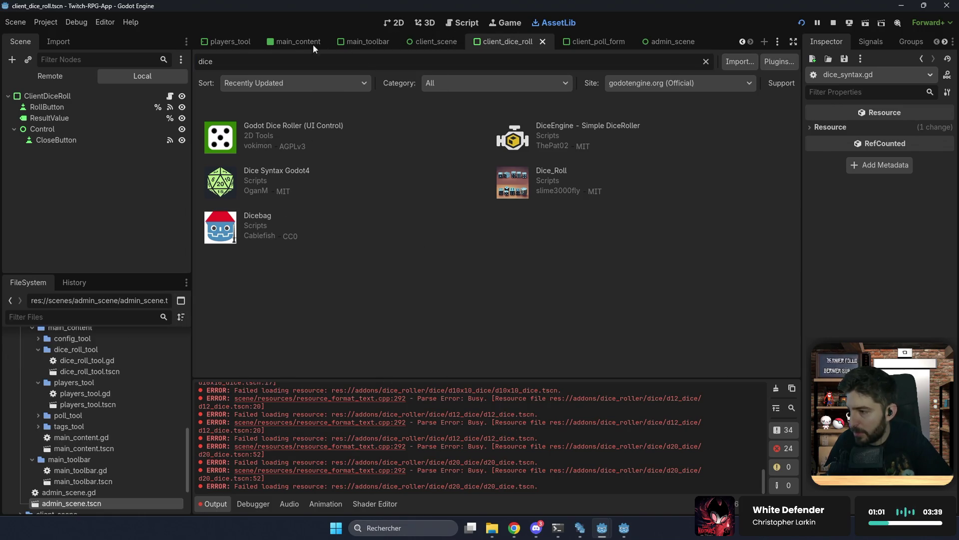
{"action": "left_click", "coordinate": [389, 23]}
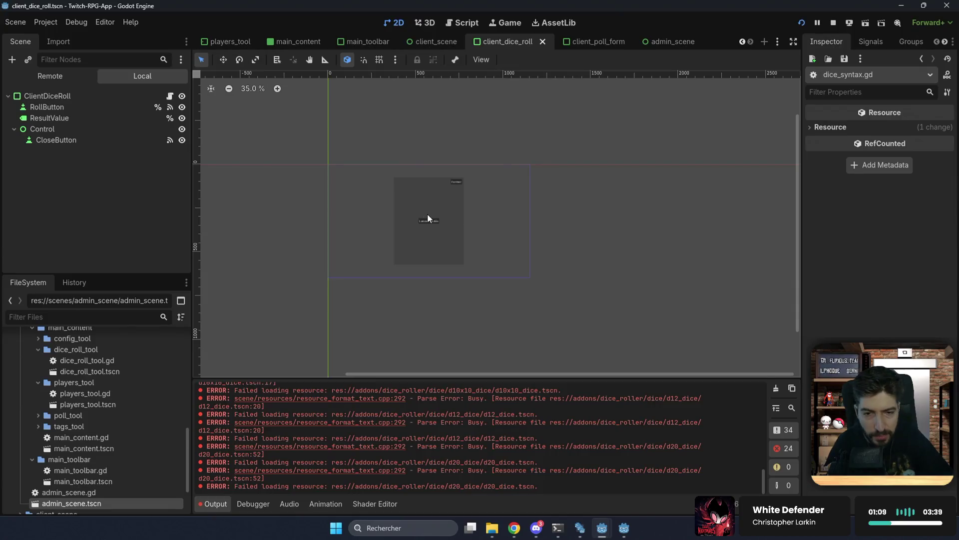